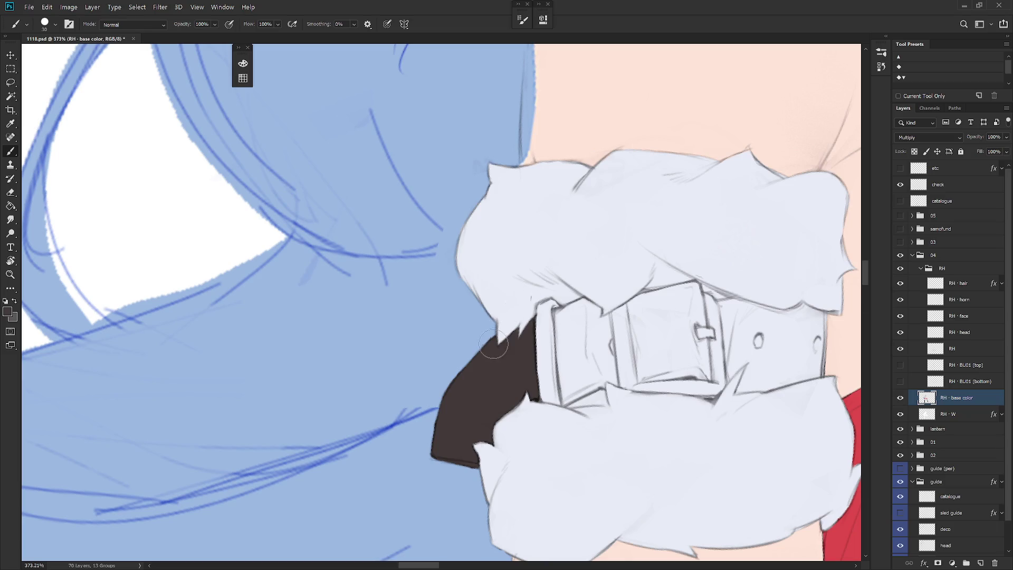
# Step: Sample the white fur colour and lasso the buckle's left edge and the strap beside it
pyautogui.scroll(-3, 613, 372)
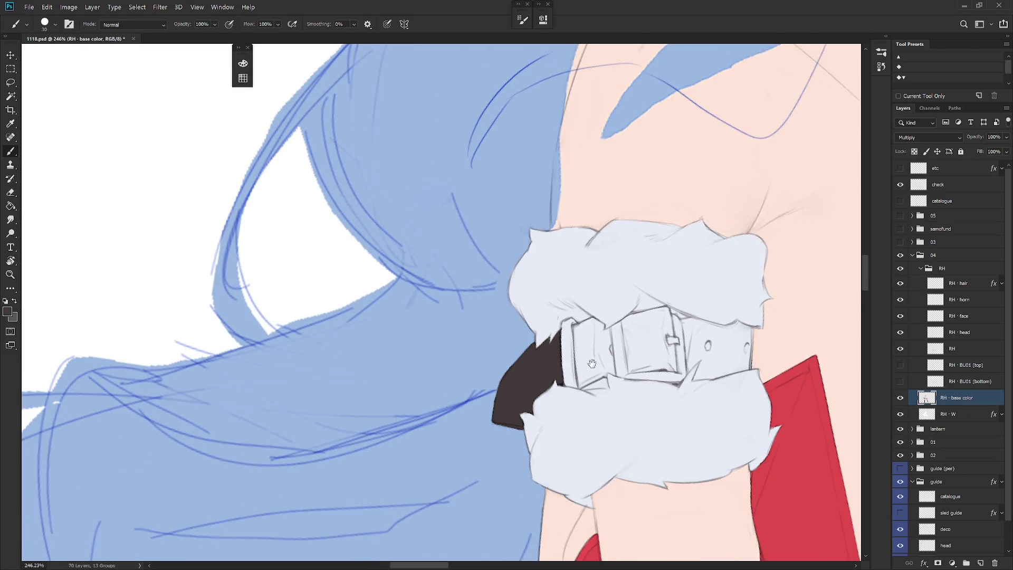
pyautogui.keyDown('alt'); pyautogui.click(553, 308); pyautogui.keyUp('alt')
pyautogui.hscroll(3, 590, 290)
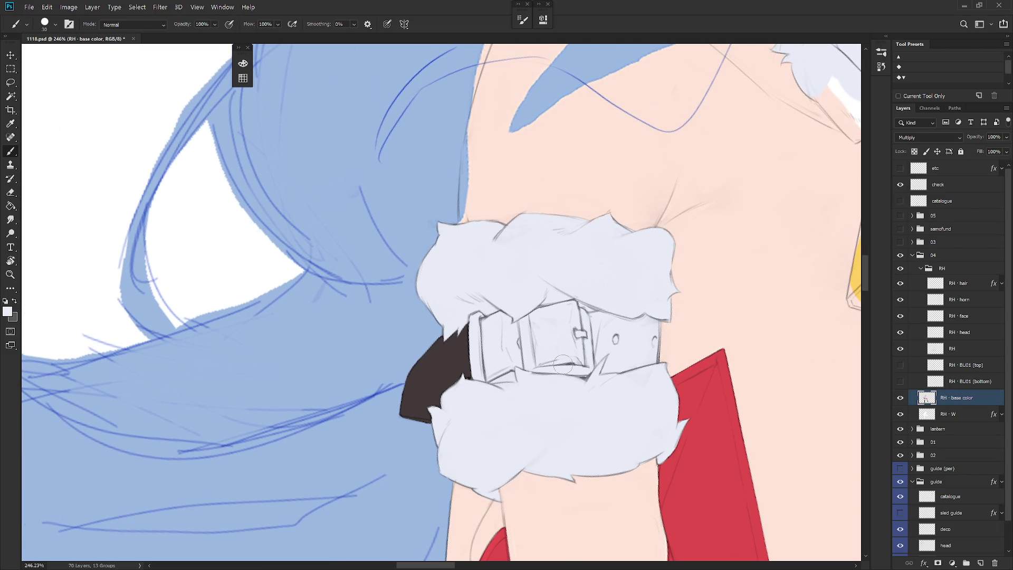
pyautogui.press('l')
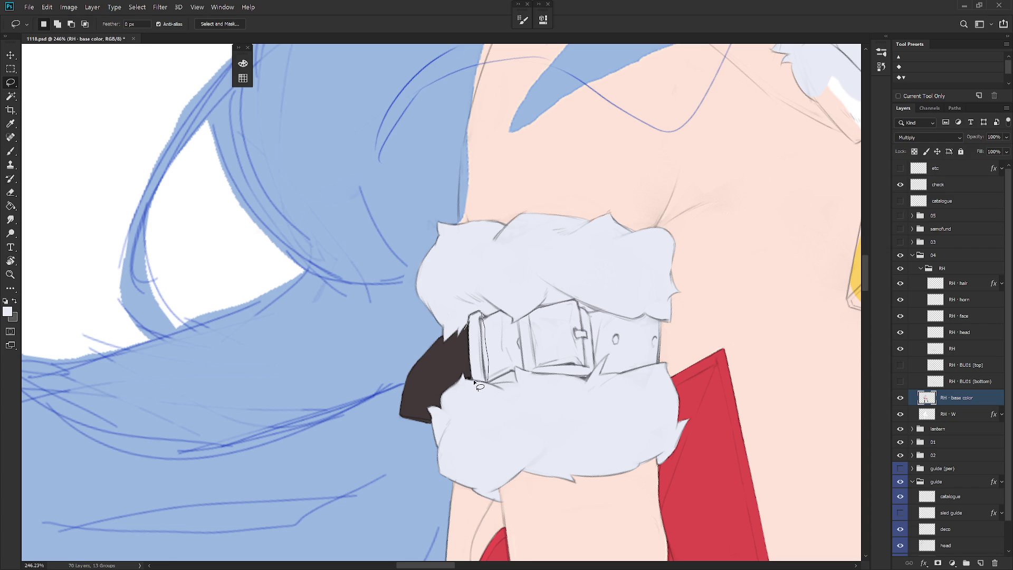
pyautogui.moveTo(473, 383)
pyautogui.mouseDown()
pyautogui.moveTo(477, 314)
pyautogui.moveTo(486, 379)
pyautogui.mouseUp()
pyautogui.moveTo(485, 319)
pyautogui.mouseDown()
pyautogui.moveTo(504, 313)
pyautogui.moveTo(501, 346)
pyautogui.moveTo(483, 364)
pyautogui.mouseUp()
pyautogui.moveTo(561, 329)
pyautogui.mouseDown()
pyautogui.moveTo(538, 343)
pyautogui.moveTo(462, 324)
pyautogui.moveTo(455, 346)
pyautogui.moveTo(441, 314)
pyautogui.moveTo(456, 318)
pyautogui.moveTo(465, 345)
pyautogui.moveTo(447, 374)
pyautogui.moveTo(457, 316)
pyautogui.moveTo(481, 369)
pyautogui.moveTo(513, 370)
pyautogui.moveTo(479, 305)
pyautogui.moveTo(532, 278)
pyautogui.moveTo(504, 319)
pyautogui.moveTo(462, 335)
pyautogui.moveTo(516, 315)
pyautogui.moveTo(488, 319)
pyautogui.moveTo(481, 348)
pyautogui.moveTo(469, 341)
pyautogui.moveTo(454, 387)
pyautogui.moveTo(471, 325)
pyautogui.moveTo(473, 332)
pyautogui.mouseUp()
pyautogui.press('shift')
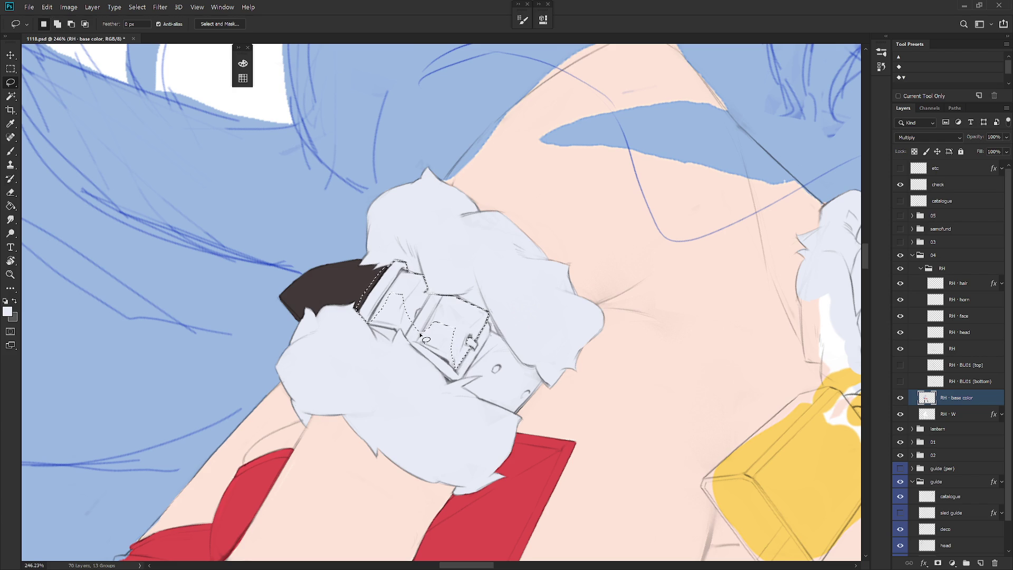
# Step: Add the inner buckle pieces and the remaining strap to the lasso selection
pyautogui.moveTo(417, 342)
pyautogui.mouseDown()
pyautogui.moveTo(452, 313)
pyautogui.moveTo(452, 386)
pyautogui.moveTo(443, 323)
pyautogui.mouseUp()
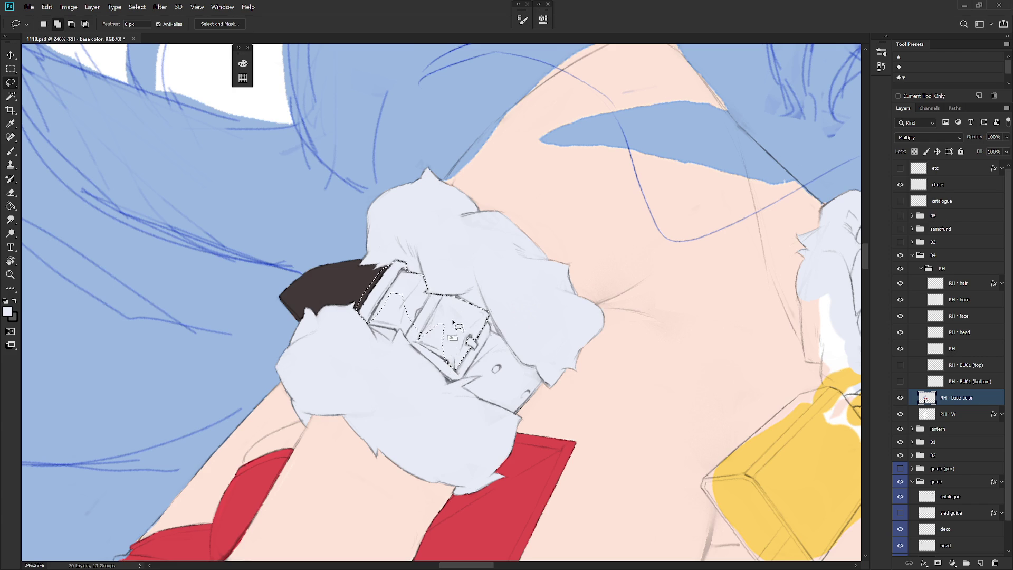
pyautogui.moveTo(502, 371); pyautogui.dragTo(469, 390)
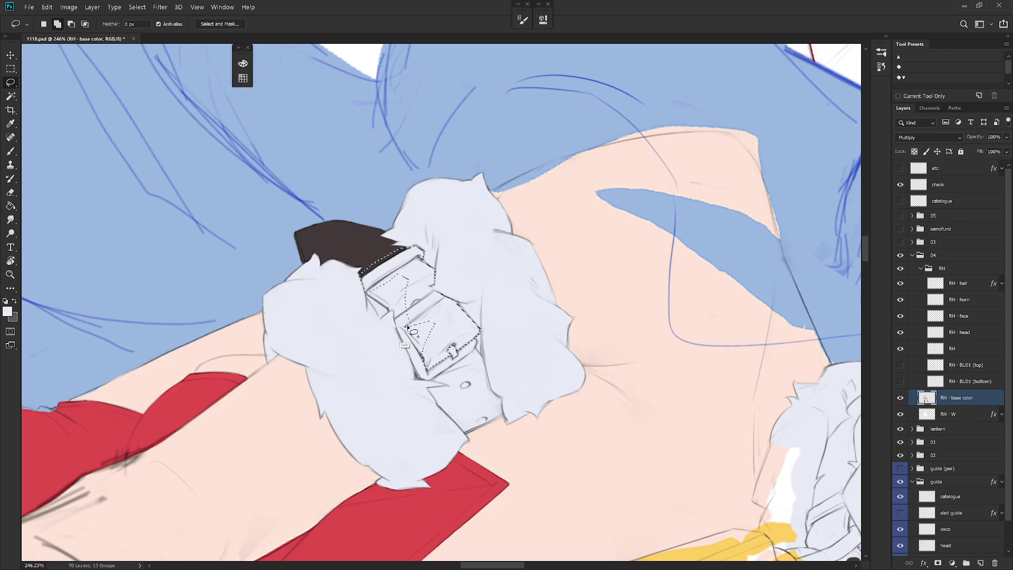
pyautogui.moveTo(407, 334)
pyautogui.mouseDown()
pyautogui.moveTo(427, 372)
pyautogui.moveTo(444, 343)
pyautogui.moveTo(443, 293)
pyautogui.mouseUp()
pyautogui.moveTo(452, 406); pyautogui.dragTo(502, 375)
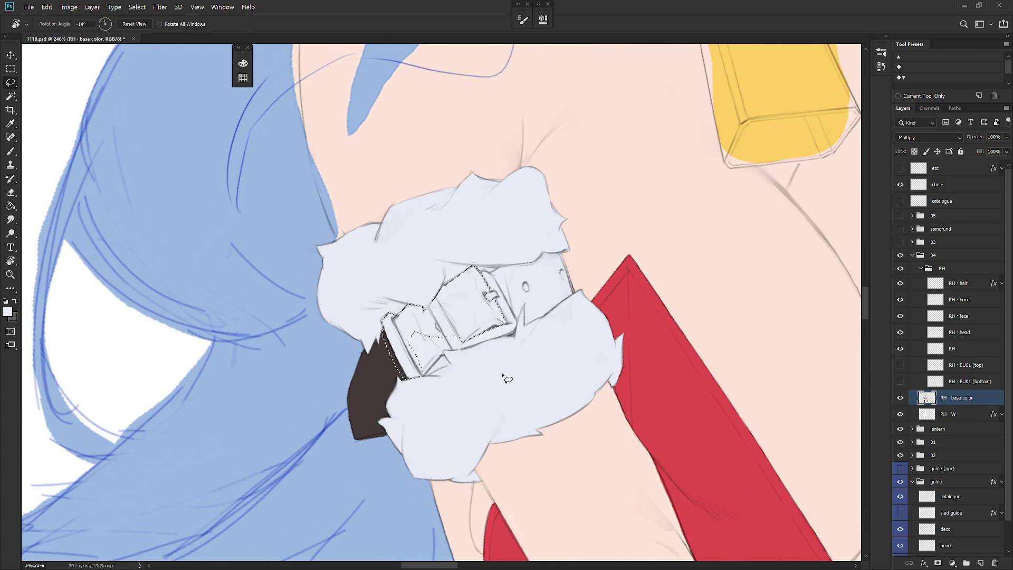
pyautogui.press('shift')
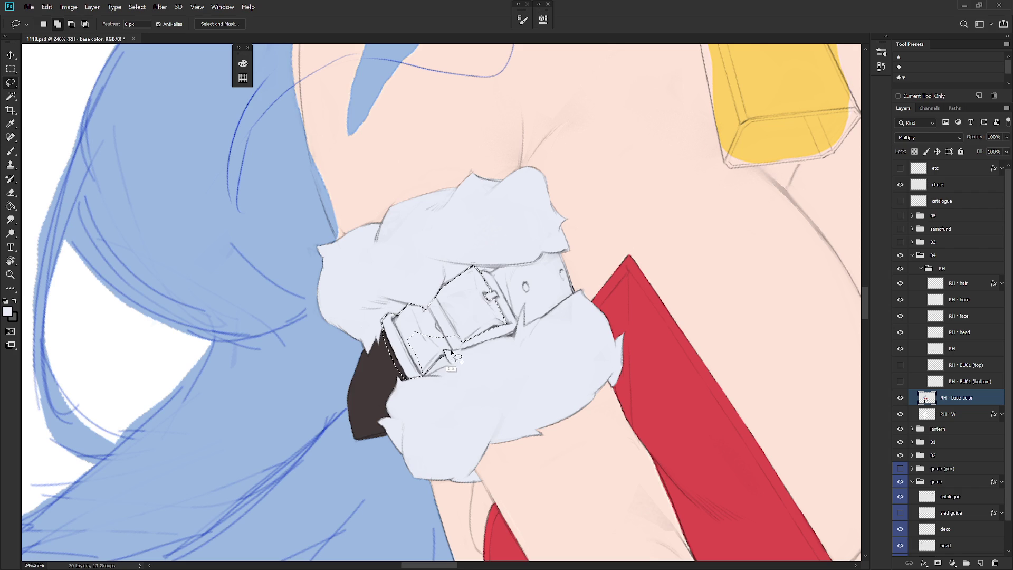
pyautogui.moveTo(451, 351)
pyautogui.mouseDown()
pyautogui.moveTo(438, 334)
pyautogui.moveTo(406, 328)
pyautogui.moveTo(385, 341)
pyautogui.moveTo(459, 355)
pyautogui.mouseUp()
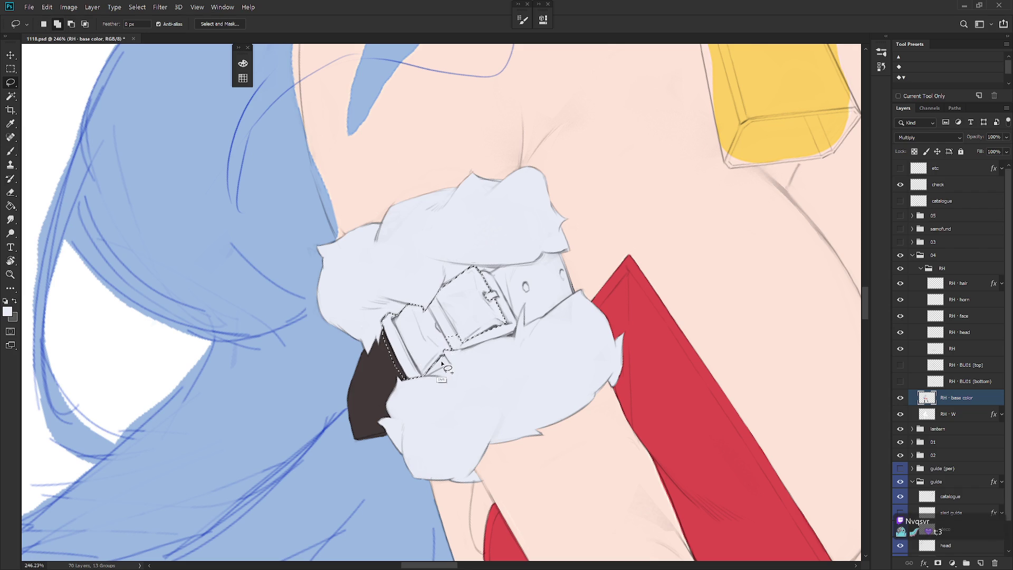
pyautogui.press('shift')
# Step: Sample the dark strap brown, fill the selection with it and deselect
pyautogui.press('b')
pyautogui.keyDown('alt'); pyautogui.click(382, 378); pyautogui.keyUp('alt')
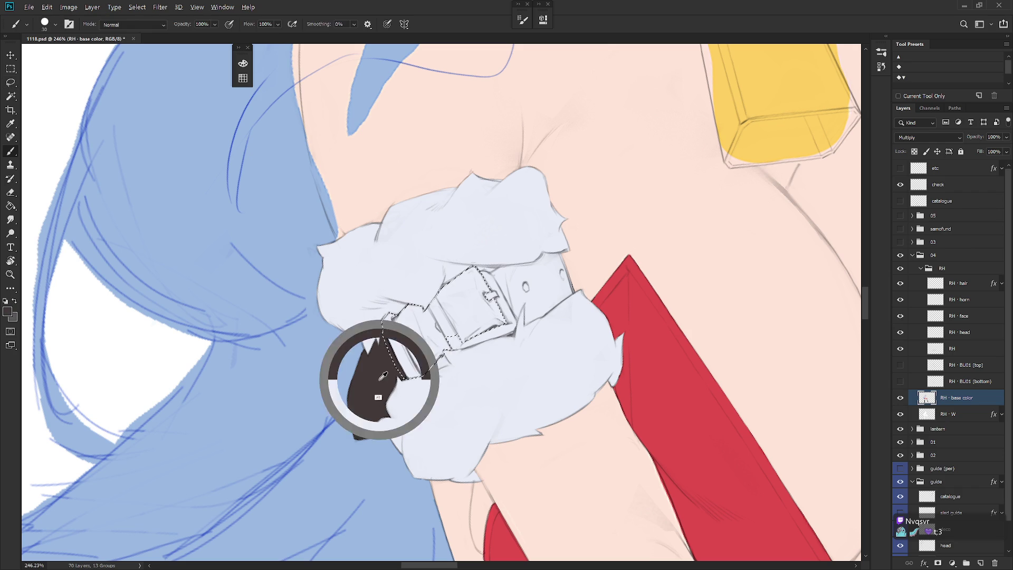
pyautogui.hotkey('alt', 'BackSpace')
pyautogui.hotkey('ctrl', 'd')
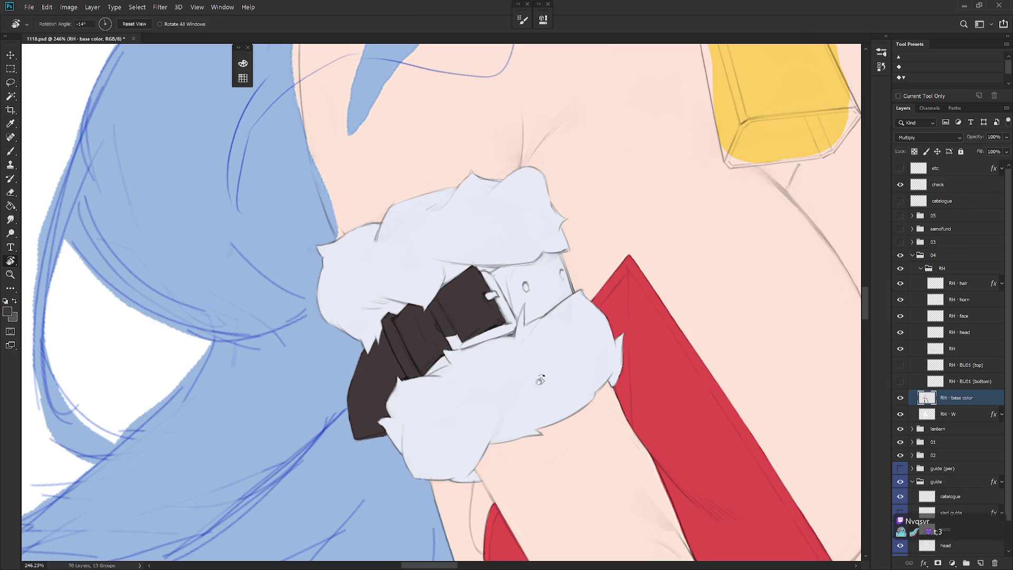
# Step: Paint the buckle frame across the strap in light fur colour, then resample the strap brown
pyautogui.moveTo(353, 430); pyautogui.dragTo(429, 281)
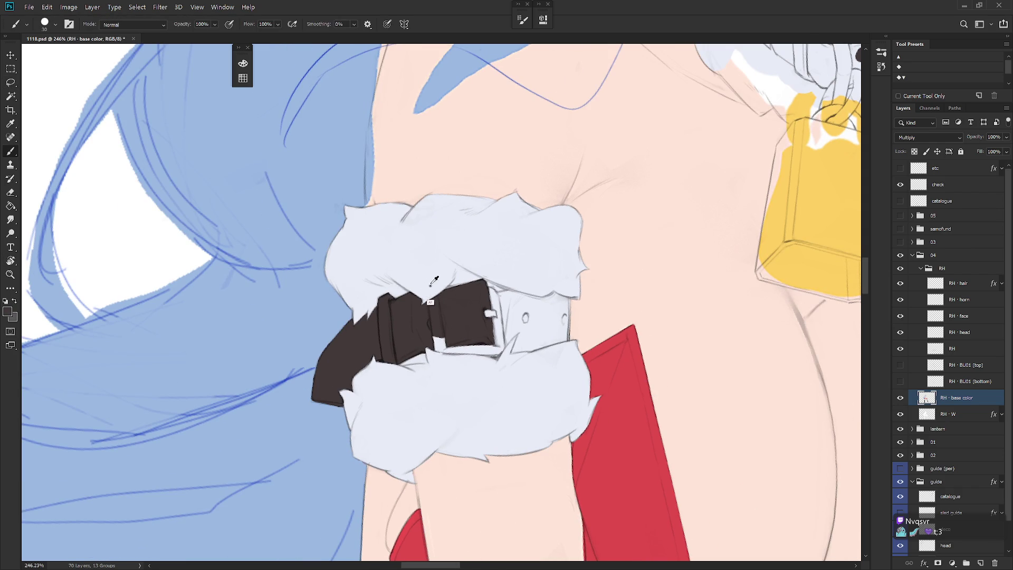
pyautogui.keyDown('alt'); pyautogui.click(433, 279); pyautogui.keyUp('alt')
pyautogui.moveTo(430, 298)
pyautogui.mouseDown()
pyautogui.moveTo(439, 347)
pyautogui.moveTo(430, 288)
pyautogui.moveTo(438, 348)
pyautogui.moveTo(433, 285)
pyautogui.moveTo(440, 343)
pyautogui.moveTo(435, 288)
pyautogui.moveTo(454, 279)
pyautogui.mouseUp()
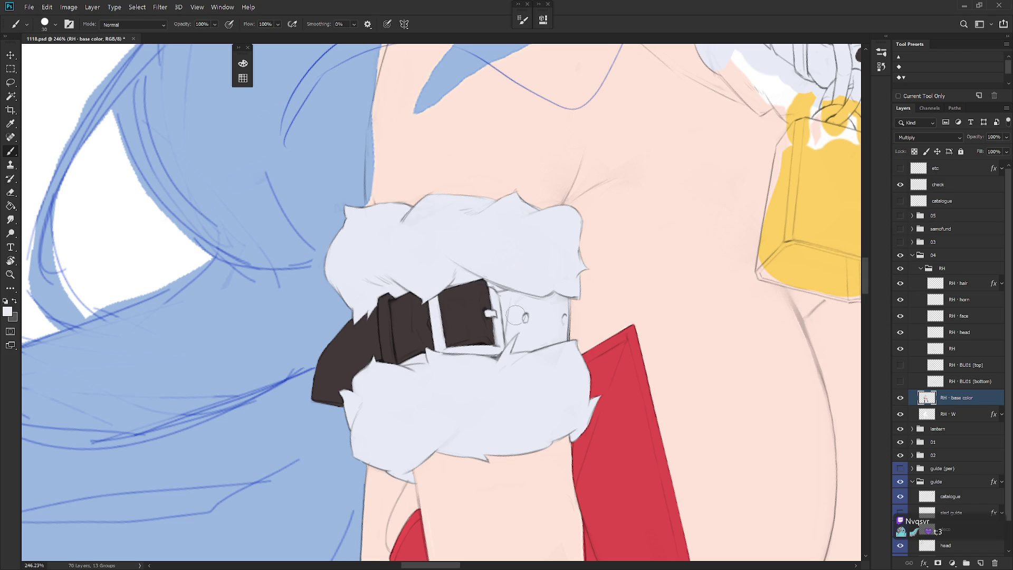
pyautogui.keyDown('alt'); pyautogui.click(488, 327); pyautogui.keyUp('alt')
pyautogui.scroll(-2, 491, 278)
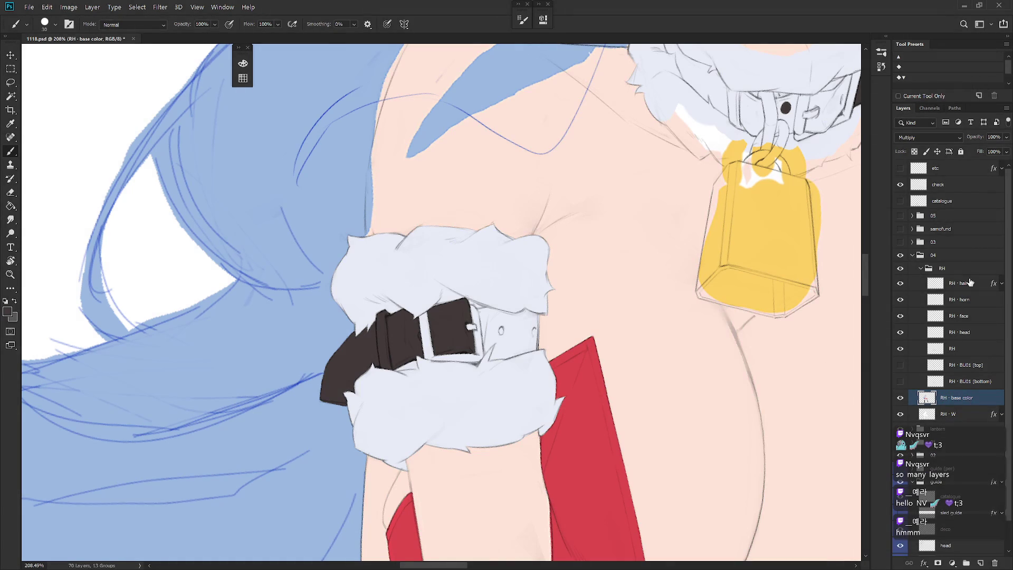
pyautogui.click(934, 268)
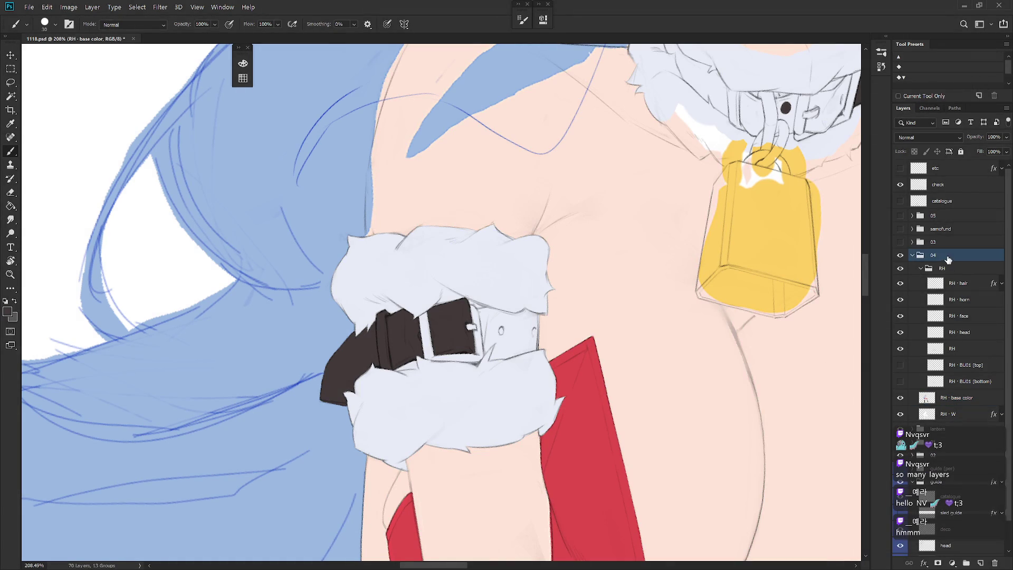
pyautogui.hotkey('ctrl', 'shift', 'alt', 'n')
pyautogui.moveTo(968, 270)
pyautogui.mouseDown()
pyautogui.moveTo(972, 256)
pyautogui.moveTo(950, 249)
pyautogui.mouseUp()
pyautogui.hotkey('ctrl', 't')
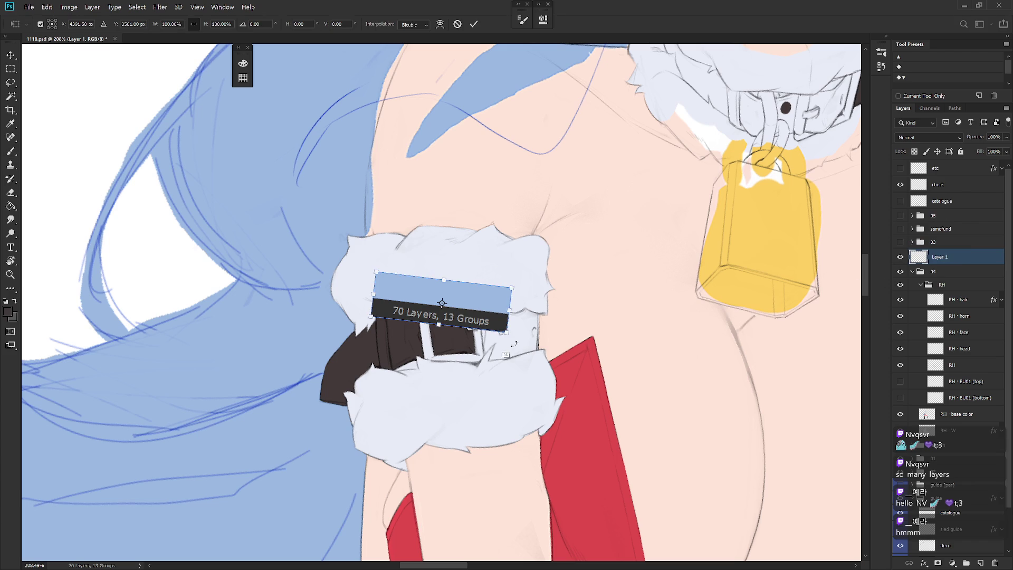
pyautogui.moveTo(509, 333); pyautogui.dragTo(528, 372)
pyautogui.moveTo(538, 332); pyautogui.dragTo(574, 197)
pyautogui.press('Return')
pyautogui.press('b')
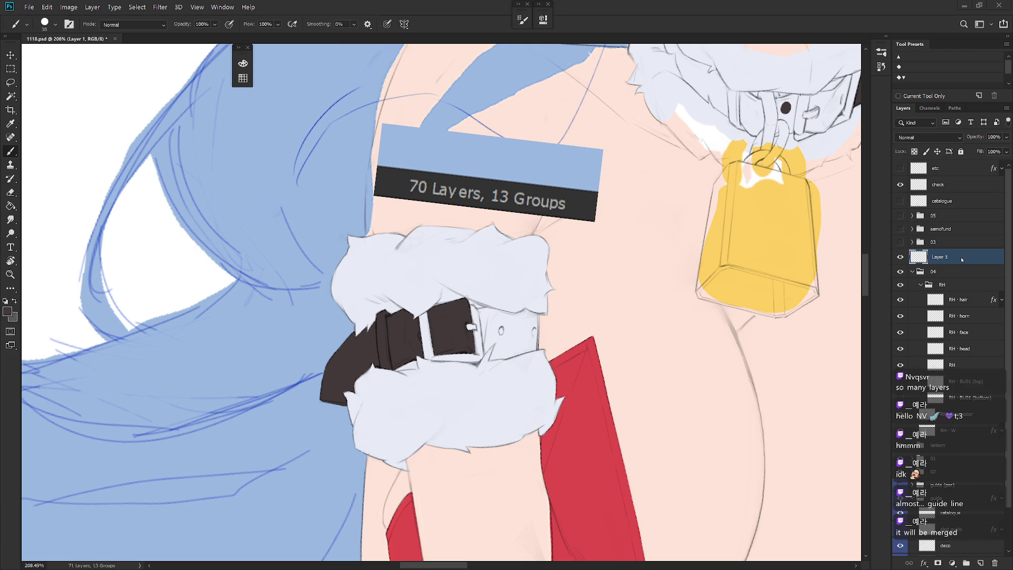
pyautogui.moveTo(962, 274); pyautogui.dragTo(964, 277)
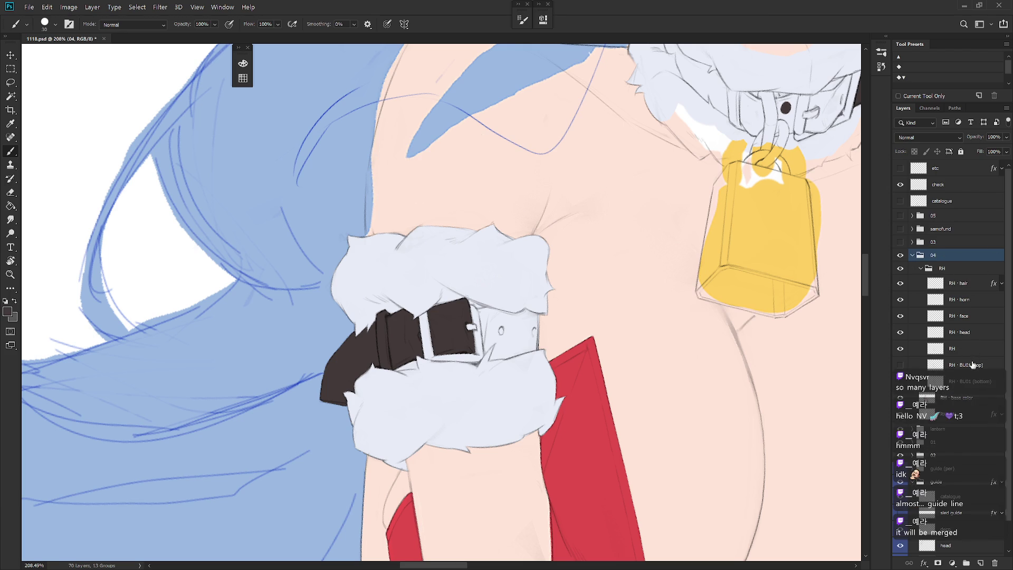
# Step: Switch to the RH - base color layer and sample the dark belt brown
pyautogui.click(966, 398)
pyautogui.moveTo(516, 380); pyautogui.dragTo(572, 378)
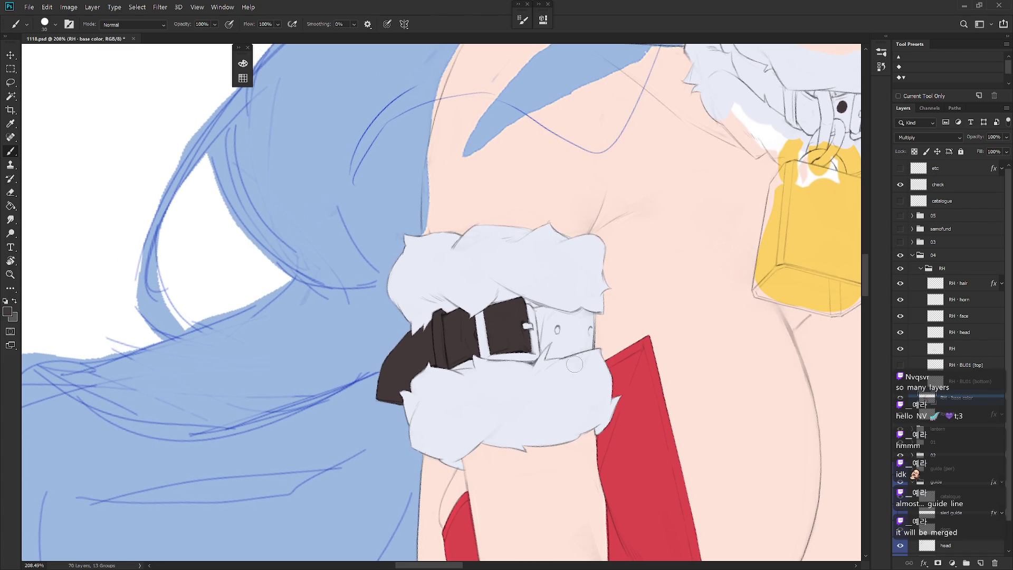
pyautogui.keyDown('alt'); pyautogui.click(492, 303); pyautogui.keyUp('alt')
pyautogui.moveTo(548, 346); pyautogui.dragTo(495, 331)
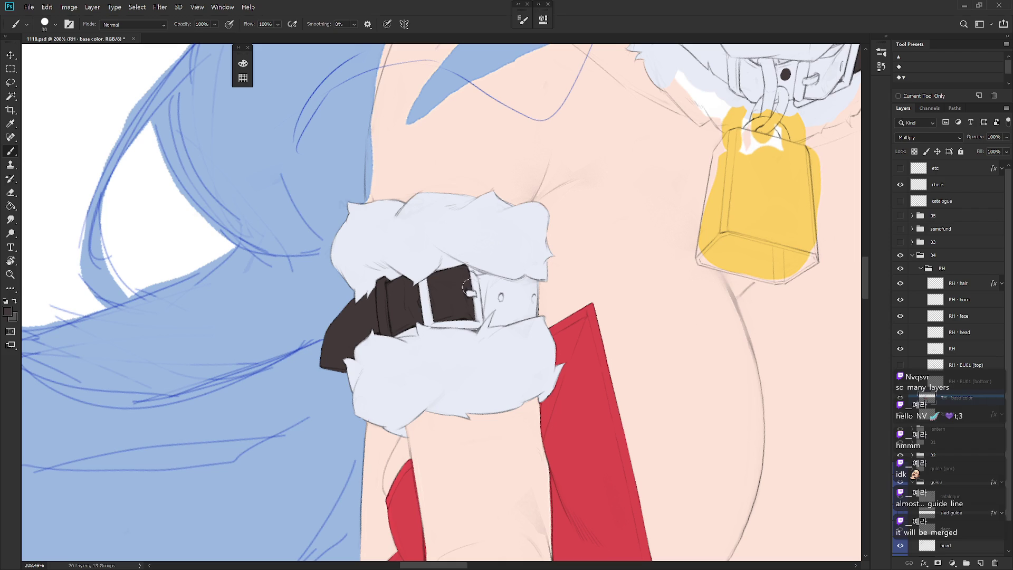
pyautogui.moveTo(470, 300)
pyautogui.mouseDown()
pyautogui.moveTo(454, 263)
pyautogui.moveTo(461, 268)
pyautogui.moveTo(473, 246)
pyautogui.mouseUp()
# Step: Lasso the white strap end right of the buckle and fill it dark brown
pyautogui.press('l')
pyautogui.moveTo(473, 283)
pyautogui.mouseDown()
pyautogui.moveTo(463, 330)
pyautogui.moveTo(475, 357)
pyautogui.moveTo(479, 343)
pyautogui.moveTo(481, 357)
pyautogui.moveTo(494, 351)
pyautogui.moveTo(514, 303)
pyautogui.mouseUp()
pyautogui.moveTo(478, 360)
pyautogui.mouseDown()
pyautogui.moveTo(521, 334)
pyautogui.moveTo(522, 345)
pyautogui.moveTo(504, 349)
pyautogui.mouseUp()
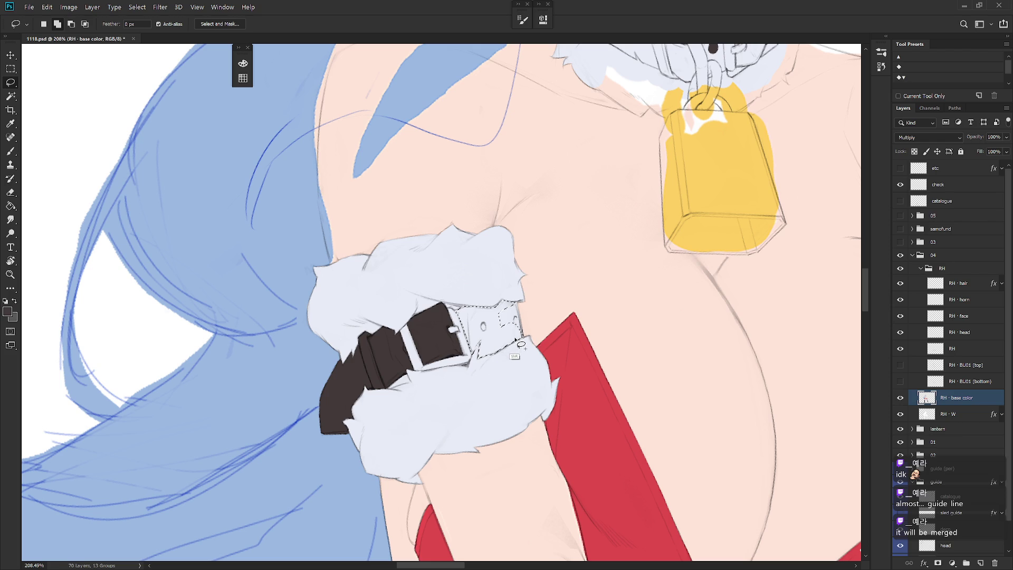
pyautogui.moveTo(509, 297)
pyautogui.mouseDown()
pyautogui.moveTo(527, 349)
pyautogui.moveTo(509, 356)
pyautogui.moveTo(500, 320)
pyautogui.moveTo(517, 299)
pyautogui.mouseUp()
pyautogui.press('b')
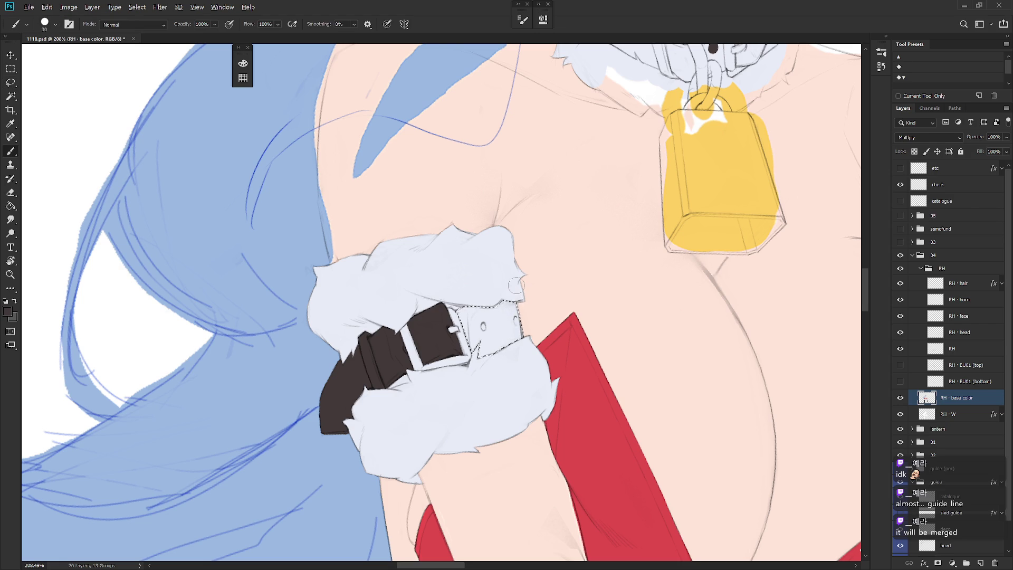
pyautogui.hotkey('alt', 'BackSpace')
pyautogui.hotkey('ctrl', 'd')
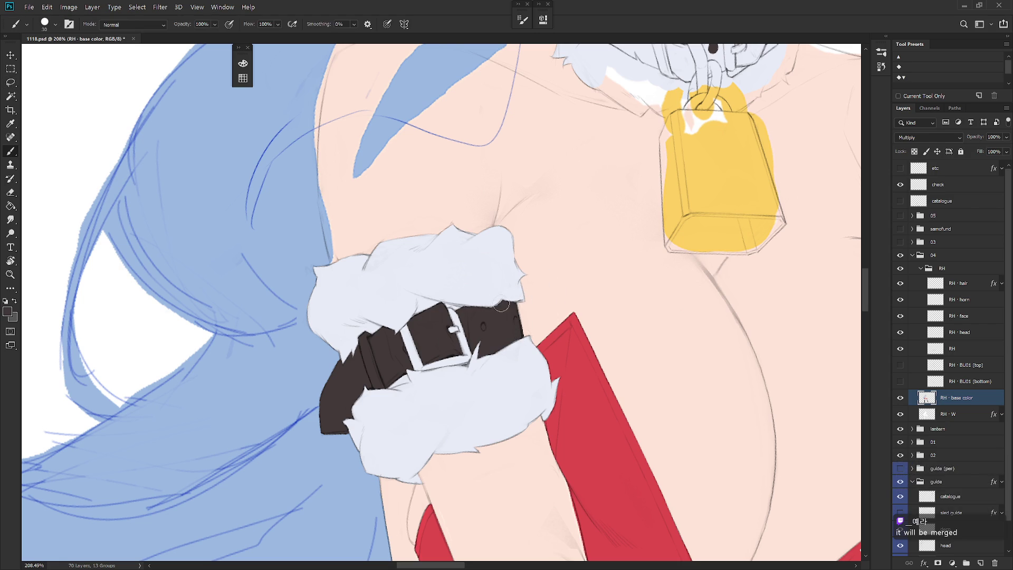
pyautogui.scroll(-3, 505, 304)
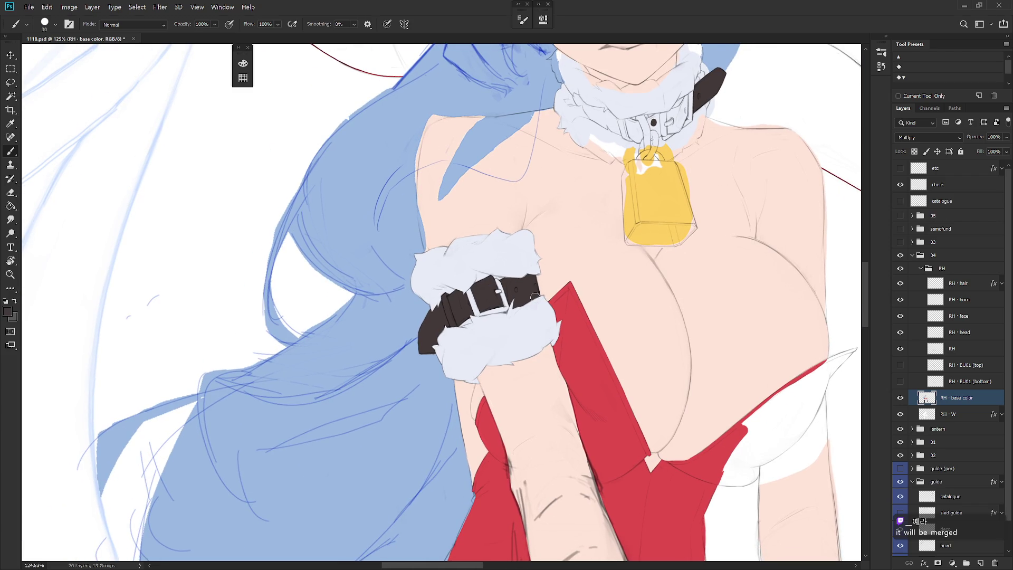
# Step: Lasso around the buckle frame, adding its lower-right edge and remaining parts
pyautogui.scroll(4, 530, 296)
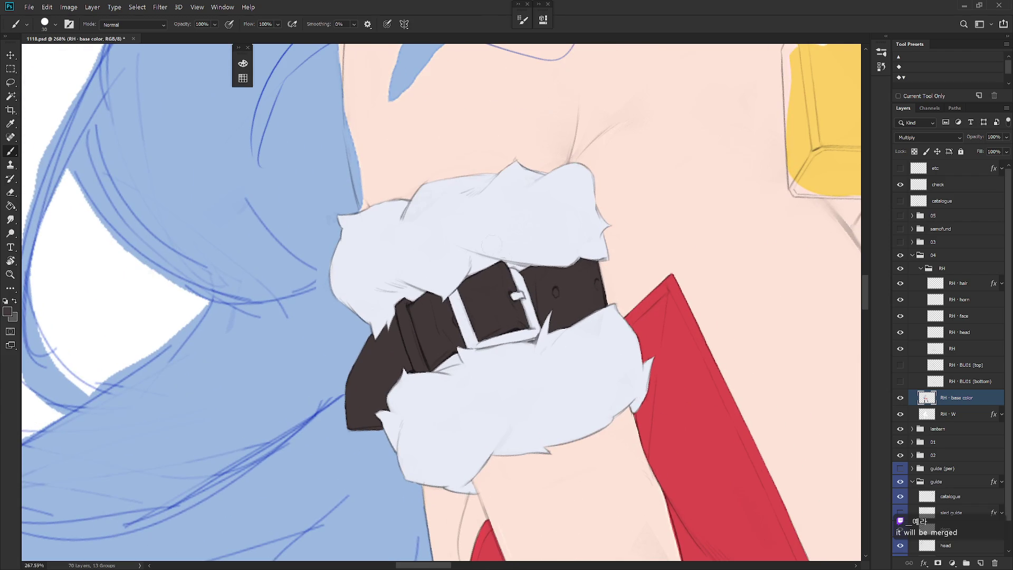
pyautogui.press('l')
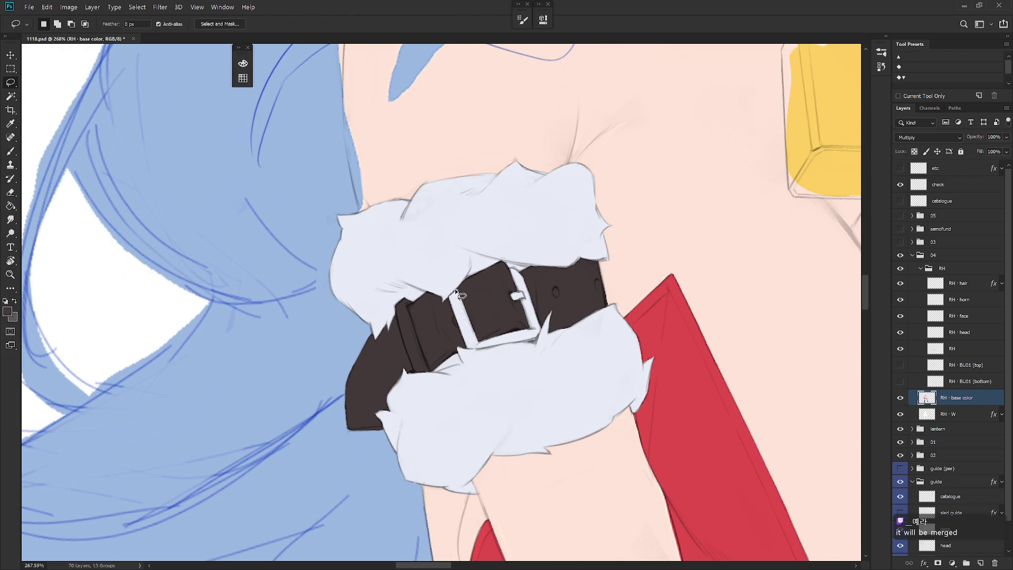
pyautogui.moveTo(462, 288)
pyautogui.mouseDown()
pyautogui.moveTo(498, 275)
pyautogui.moveTo(506, 290)
pyautogui.moveTo(476, 346)
pyautogui.moveTo(542, 330)
pyautogui.moveTo(527, 310)
pyautogui.moveTo(505, 305)
pyautogui.mouseUp()
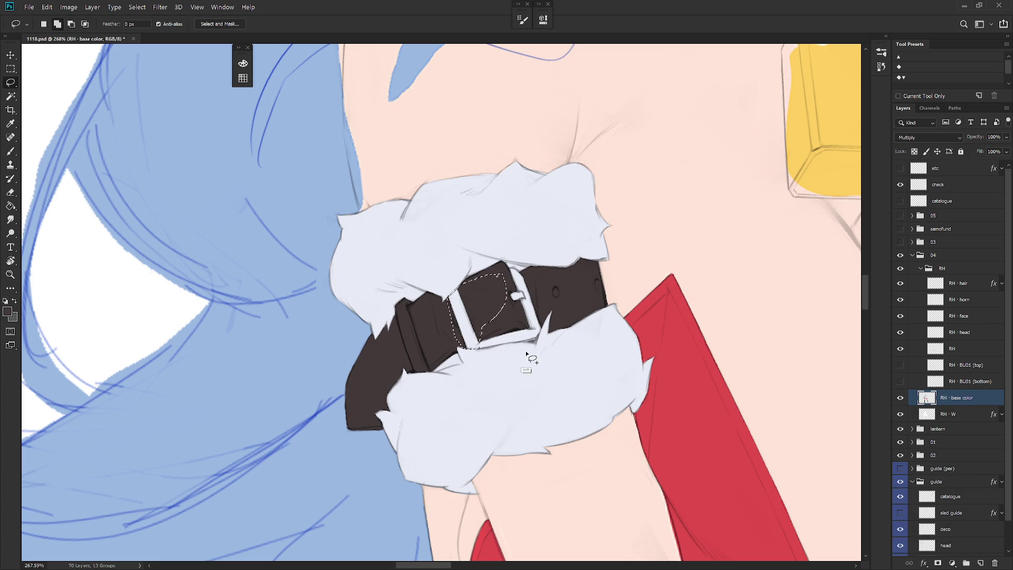
pyautogui.moveTo(531, 343); pyautogui.dragTo(533, 347)
pyautogui.moveTo(541, 340)
pyautogui.mouseDown()
pyautogui.moveTo(527, 347)
pyautogui.moveTo(551, 330)
pyautogui.moveTo(511, 278)
pyautogui.moveTo(528, 280)
pyautogui.moveTo(512, 290)
pyautogui.moveTo(498, 274)
pyautogui.mouseUp()
# Step: Sample the bell's yellow and fill the buckle with it, then undo the fill
pyautogui.scroll(-5, 577, 290)
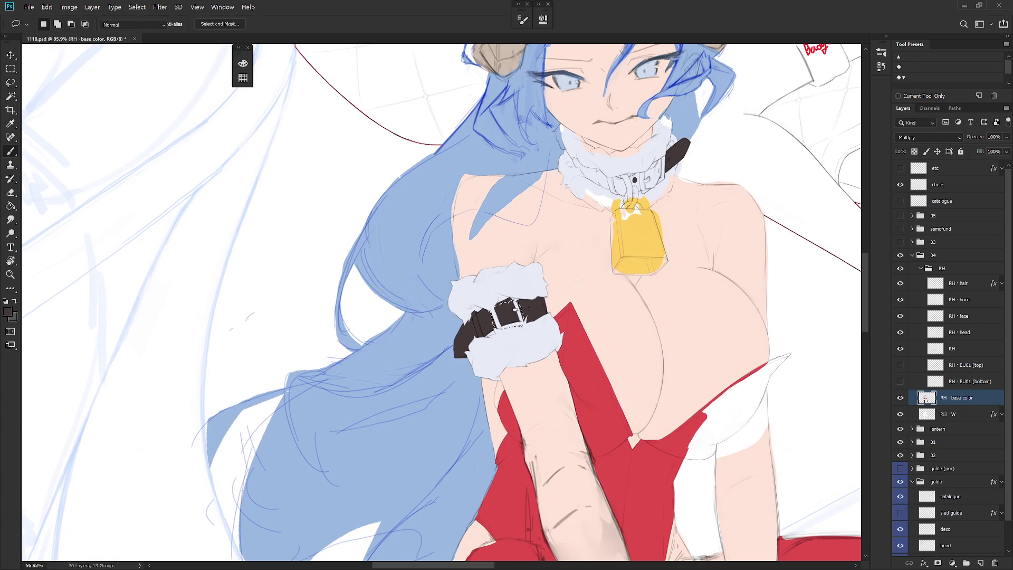
pyautogui.press('b')
pyautogui.keyDown('alt'); pyautogui.click(638, 264); pyautogui.keyUp('alt')
pyautogui.hotkey('alt', 'BackSpace')
pyautogui.hotkey('ctrl', 'd')
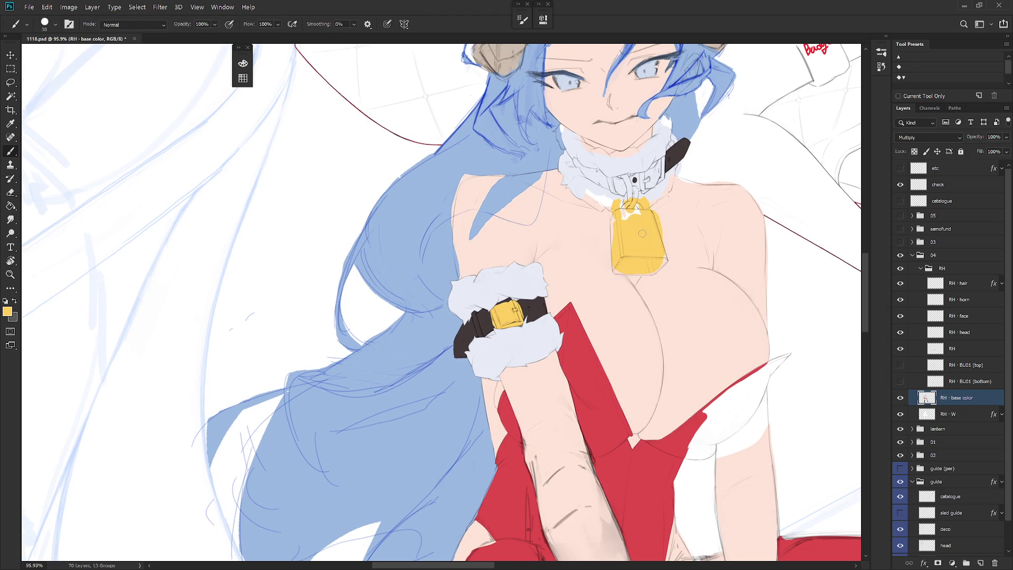
pyautogui.hotkey('ctrl', 'z')
pyautogui.hotkey('ctrl', 'z')
# Step: Try painting the buckle yellow with the brush in Darken mode, then undo it
pyautogui.rightClick(546, 228)
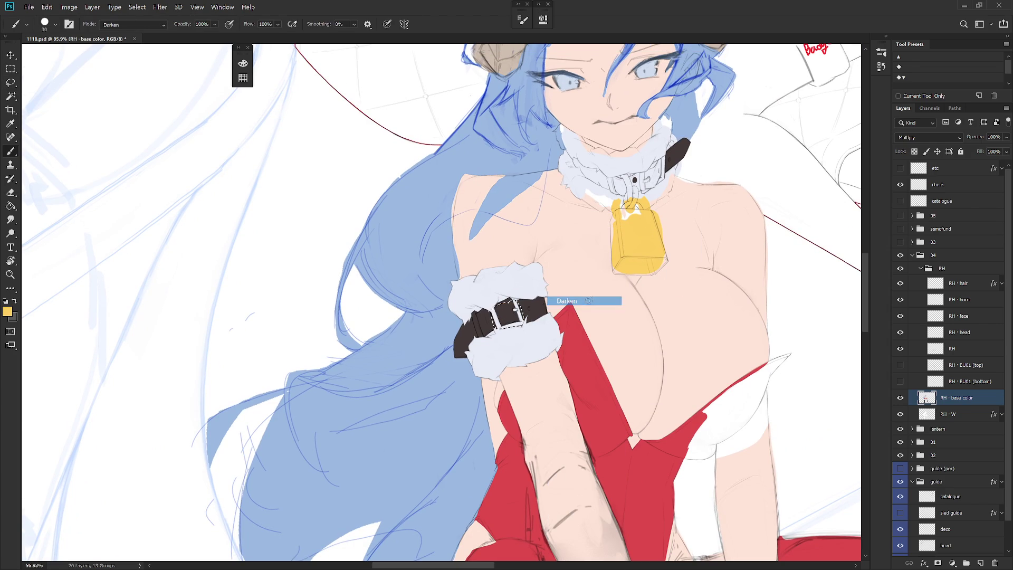
pyautogui.click(567, 301)
pyautogui.press(']')
pyautogui.press(']')
pyautogui.moveTo(512, 306)
pyautogui.mouseDown()
pyautogui.moveTo(501, 338)
pyautogui.moveTo(512, 312)
pyautogui.moveTo(522, 319)
pyautogui.mouseUp()
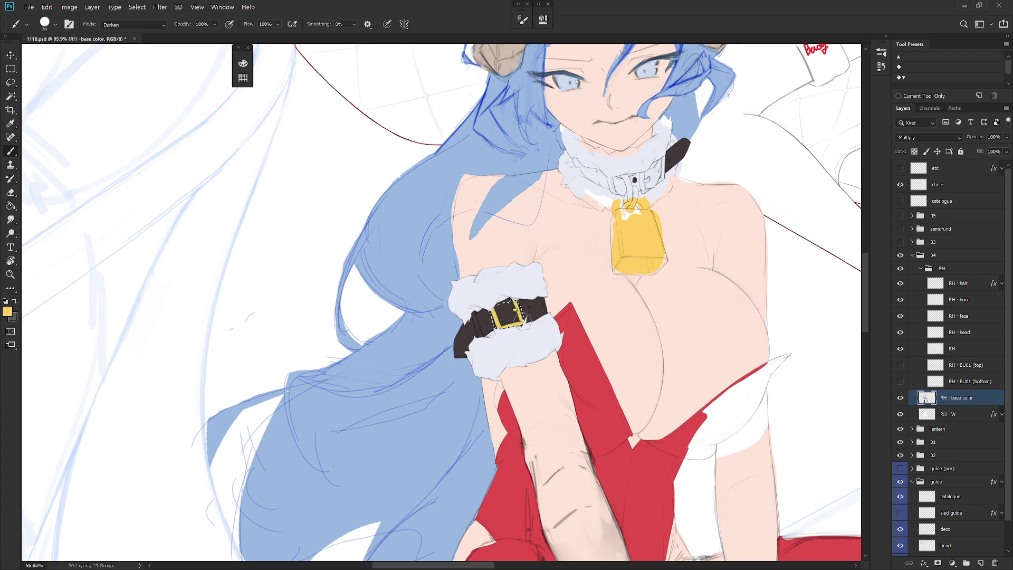
pyautogui.hotkey('ctrl', 'z')
# Step: Look through the brush presets and brush and layer blending modes without changing them
pyautogui.rightClick(537, 248)
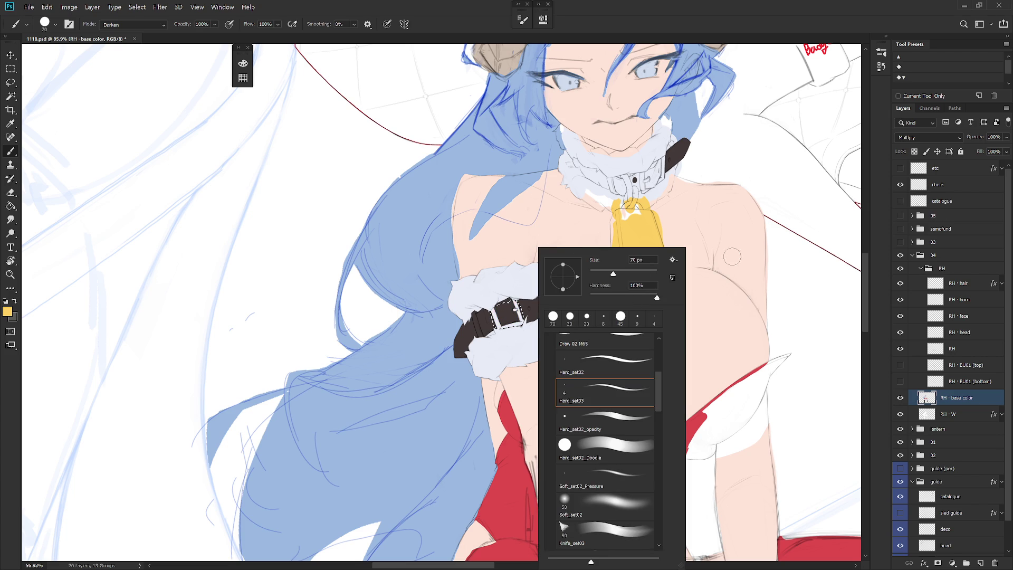
pyautogui.click(965, 402)
pyautogui.keyDown('shift'); pyautogui.rightClick(607, 274); pyautogui.keyUp('shift')
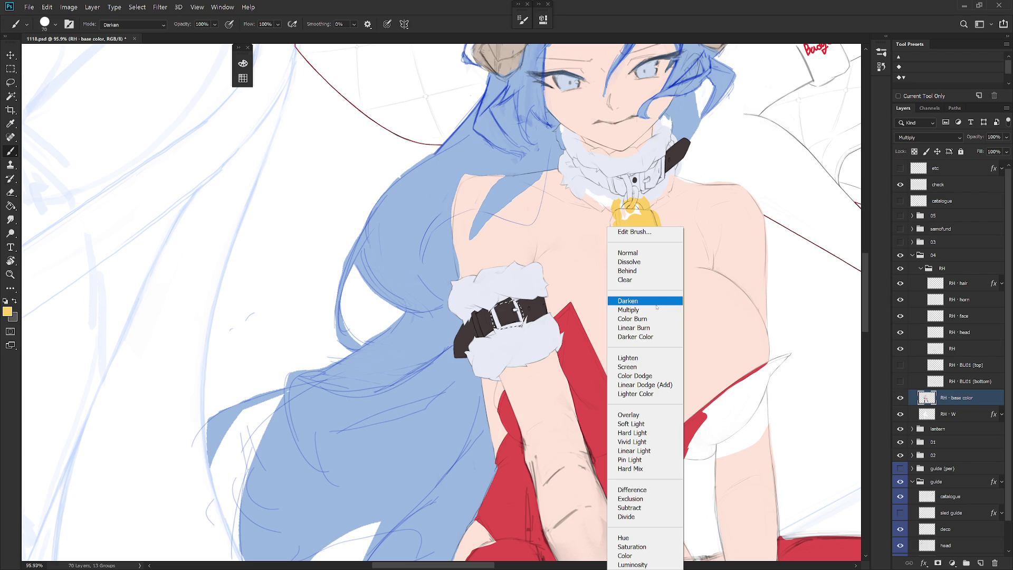
pyautogui.press('Escape')
pyautogui.scroll(3, 530, 305)
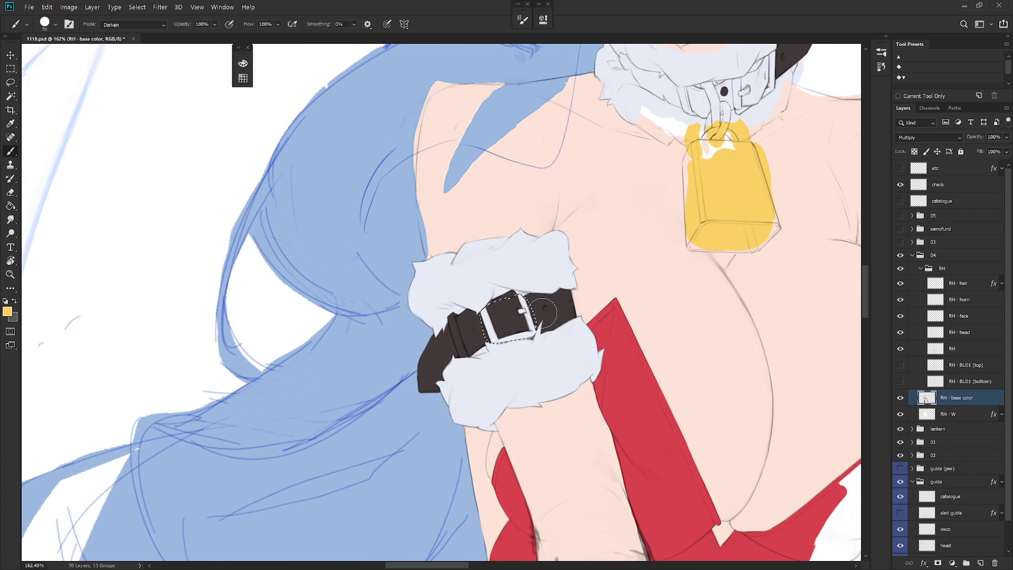
pyautogui.click(931, 137)
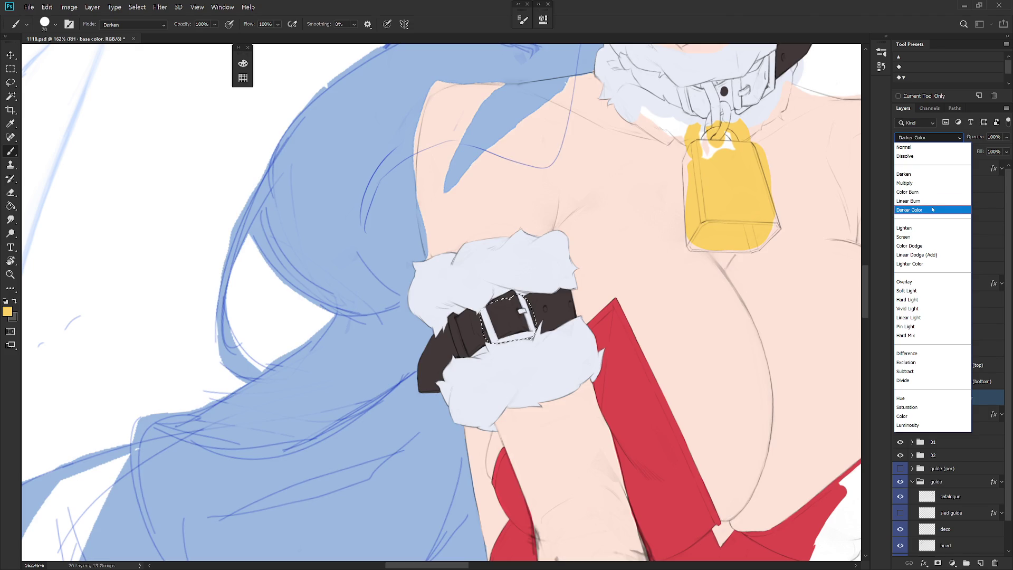
pyautogui.press('Escape')
# Step: Paint the selected buckle yellow with the brush in Darker Color mode, then deselect
pyautogui.rightClick(534, 308)
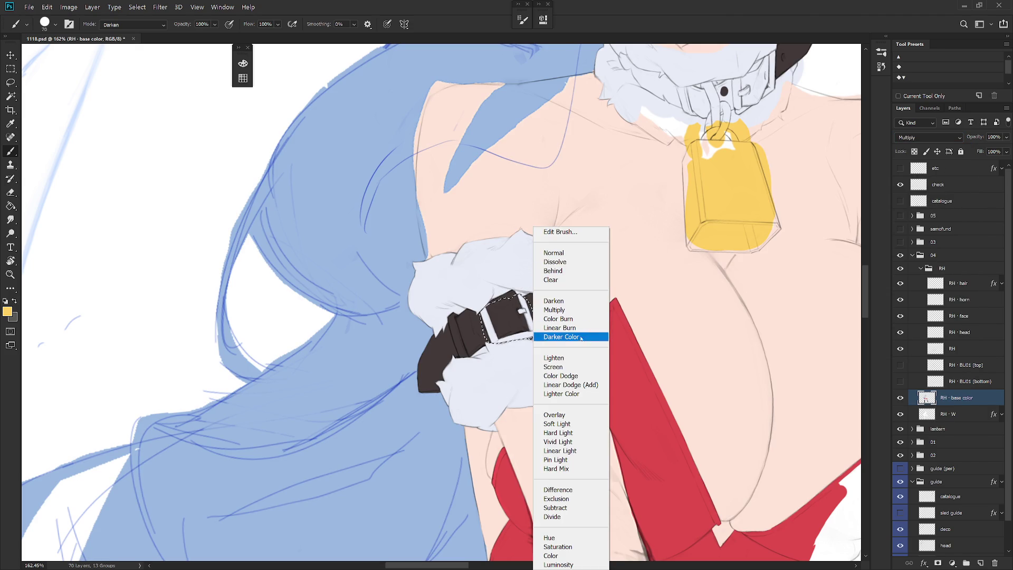
pyautogui.click(561, 336)
pyautogui.moveTo(496, 340)
pyautogui.mouseDown()
pyautogui.moveTo(475, 314)
pyautogui.moveTo(506, 337)
pyautogui.moveTo(511, 305)
pyautogui.moveTo(529, 331)
pyautogui.mouseUp()
pyautogui.hotkey('ctrl', 'd')
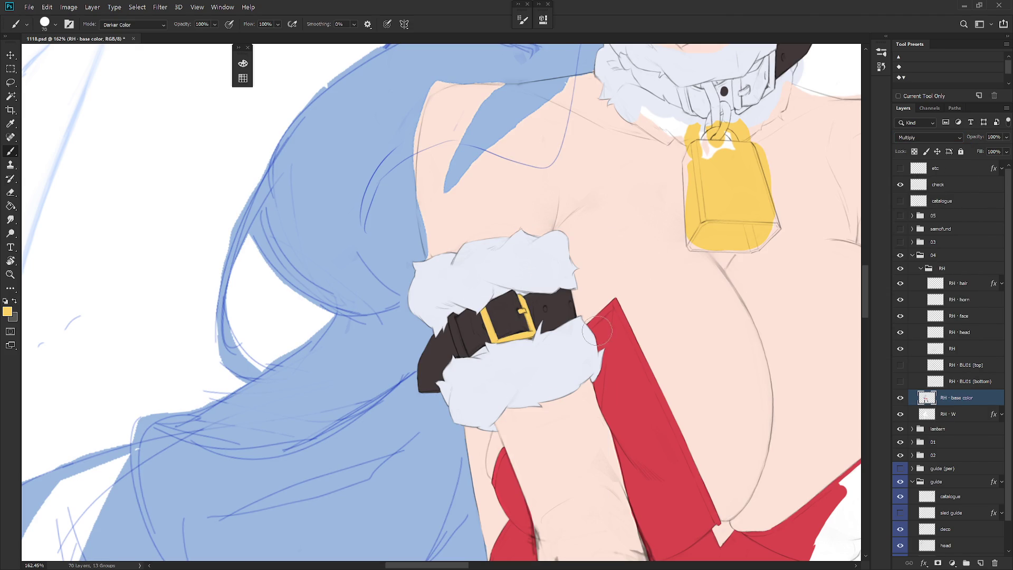
pyautogui.scroll(-5, 597, 331)
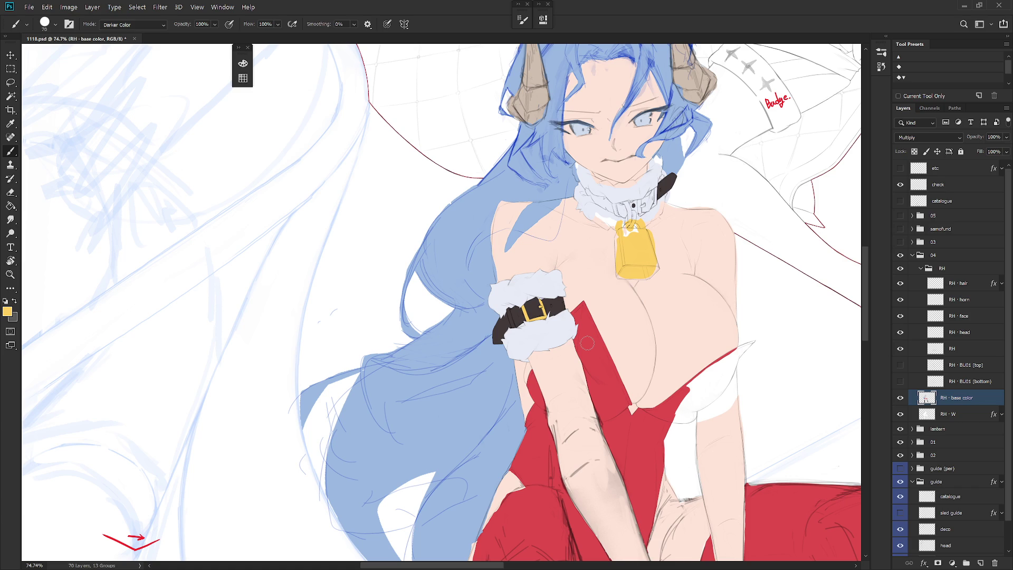
# Step: Shrink the brush to 10 px, reset its mode to Normal, and resample the light lavender fur colour
pyautogui.scroll(5, 553, 294)
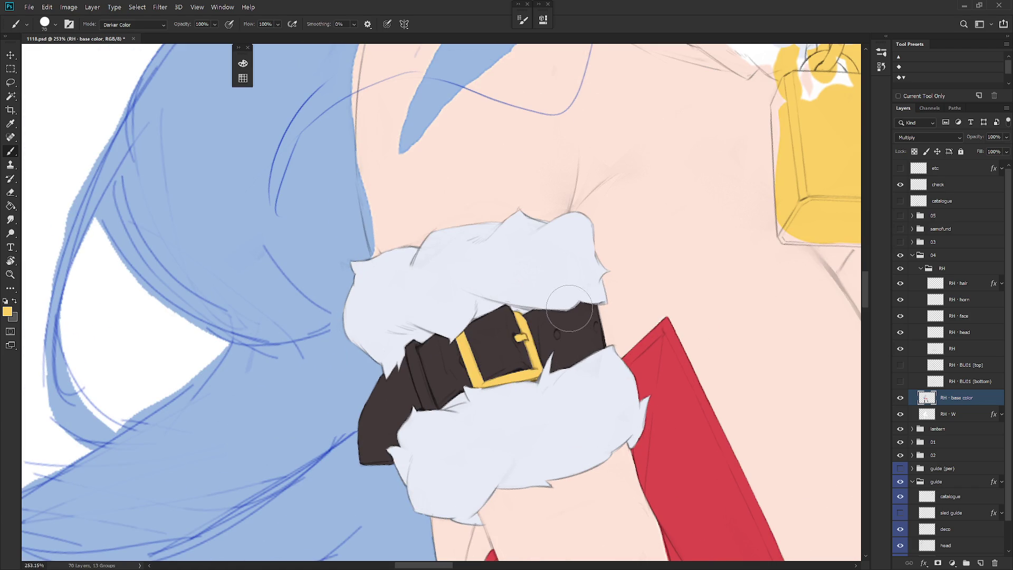
pyautogui.press('[')
pyautogui.press('[')
pyautogui.press('[')
pyautogui.keyDown('alt'); pyautogui.click(467, 340); pyautogui.keyUp('alt')
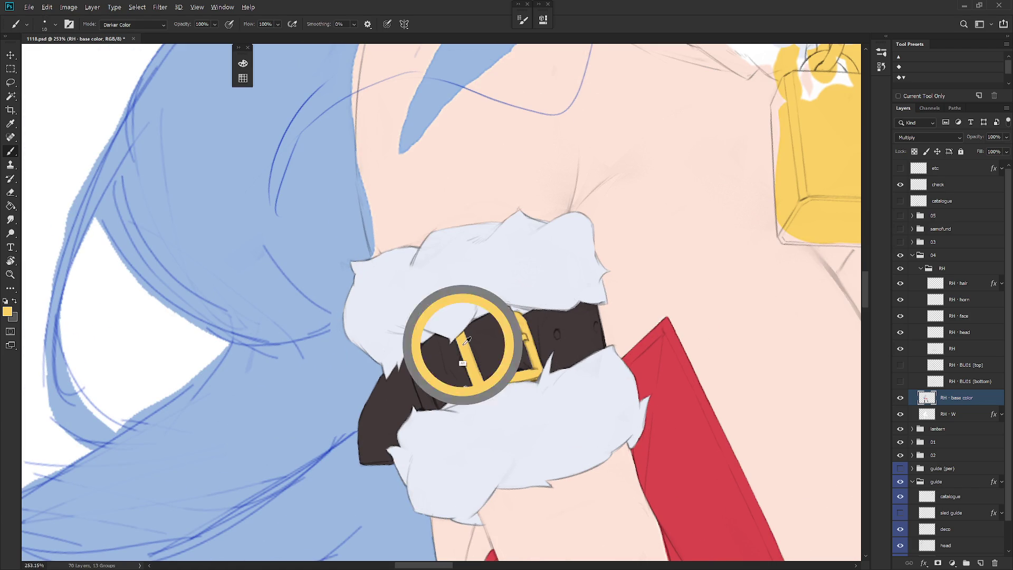
pyautogui.keyDown('shift'); pyautogui.rightClick(467, 340); pyautogui.keyUp('shift')
pyautogui.click(475, 253)
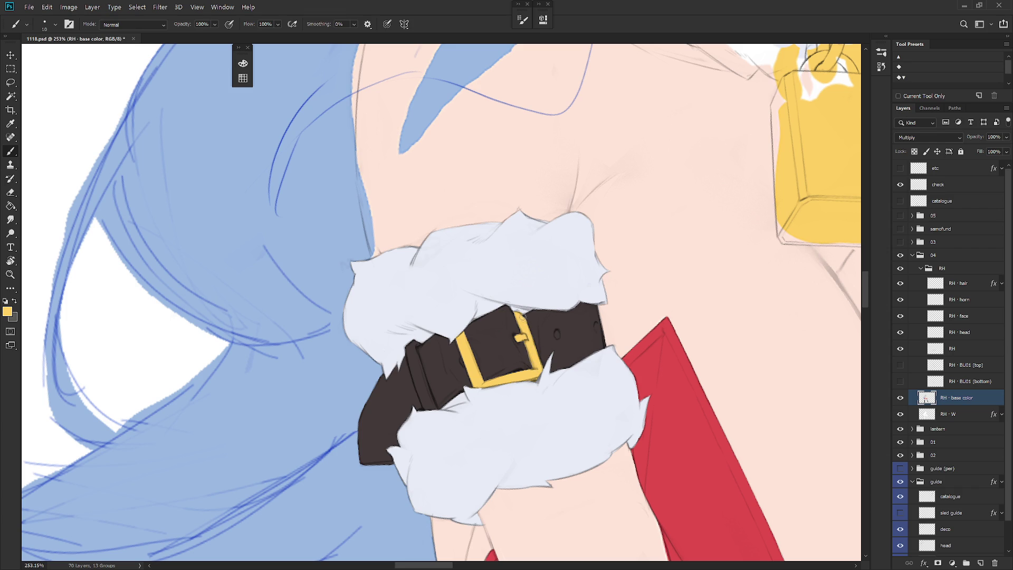
pyautogui.keyDown('alt'); pyautogui.click(524, 306); pyautogui.keyUp('alt')
pyautogui.scroll(-5, 572, 337)
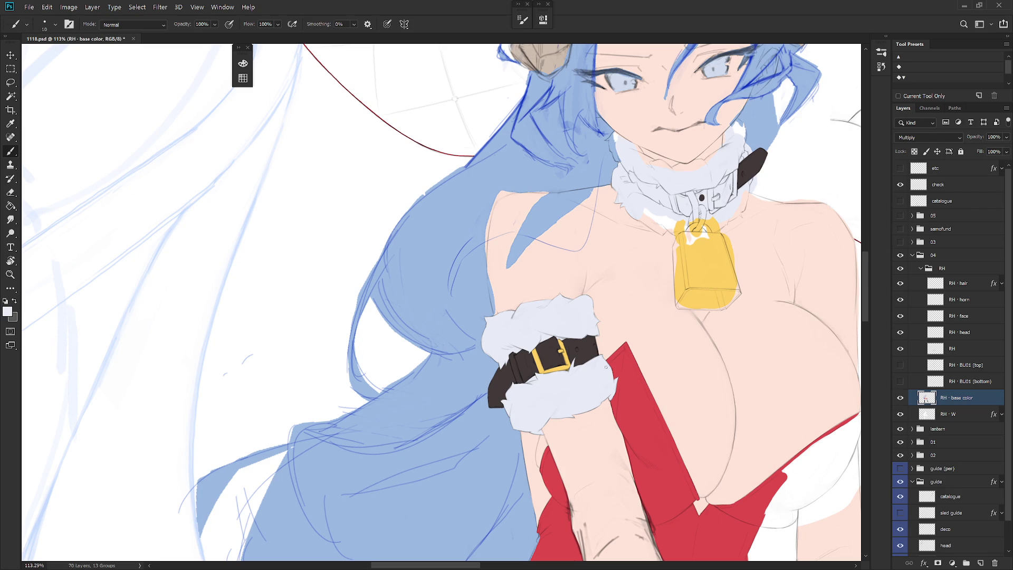
pyautogui.moveTo(606, 368); pyautogui.dragTo(552, 347)
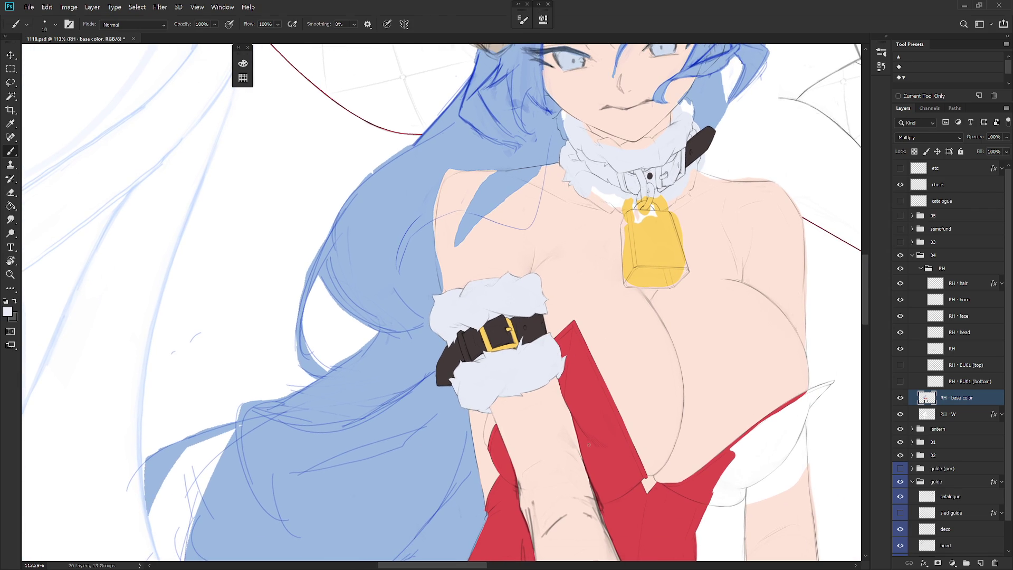
pyautogui.scroll(-3, 500, 383)
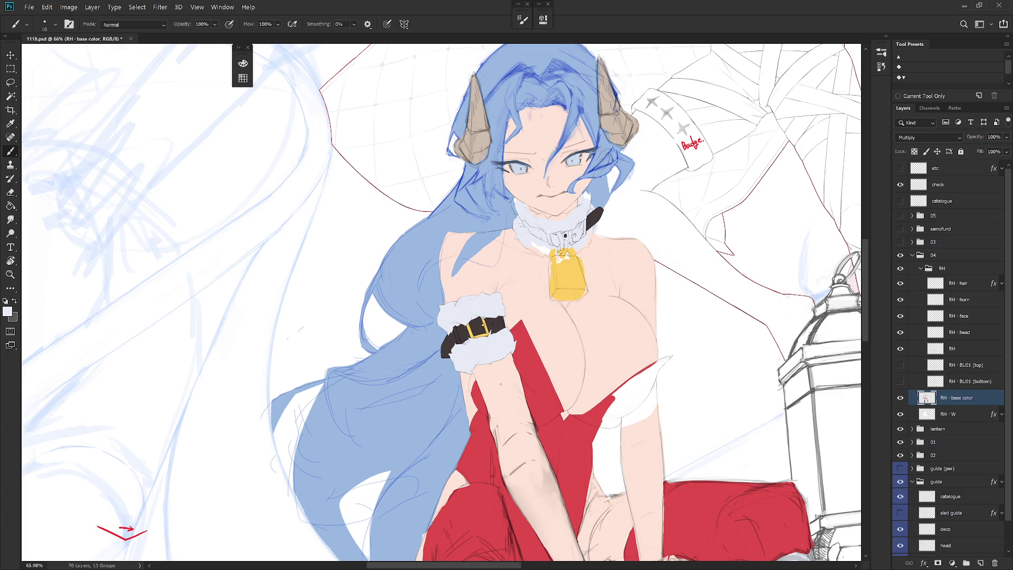
# Step: Sample the bell's yellow and trace a polygonal selection around the cowbell
pyautogui.scroll(5, 501, 384)
pyautogui.keyDown('alt'); pyautogui.click(563, 282); pyautogui.keyUp('alt')
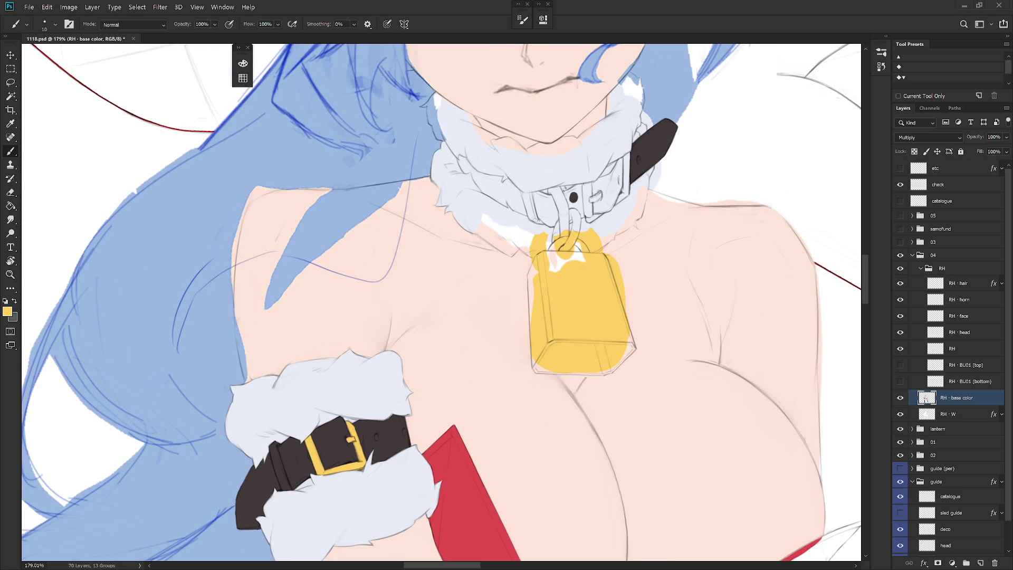
pyautogui.press('l')
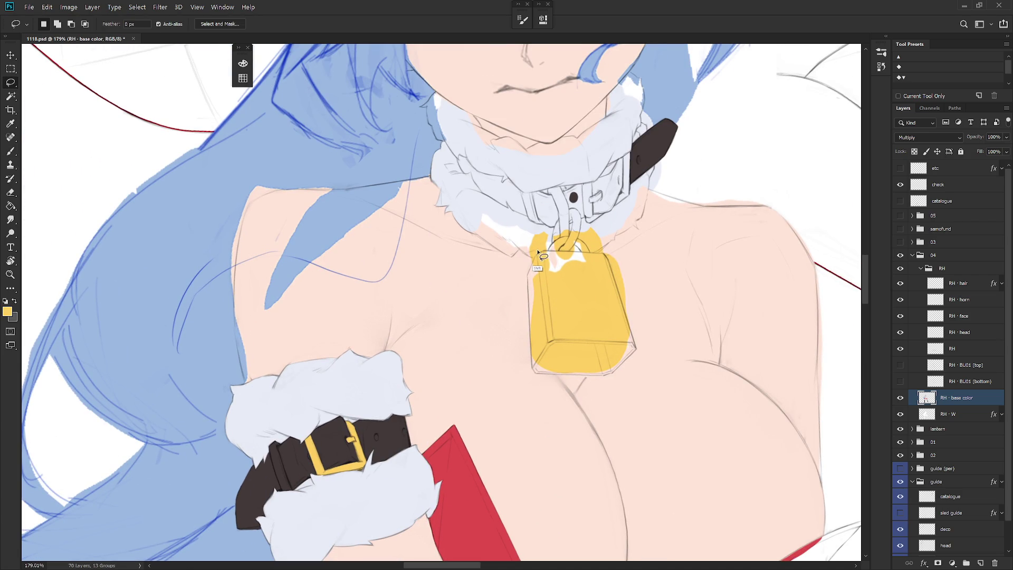
pyautogui.hotkey('shift', 'l')
pyautogui.click(538, 252)
pyautogui.click(529, 275)
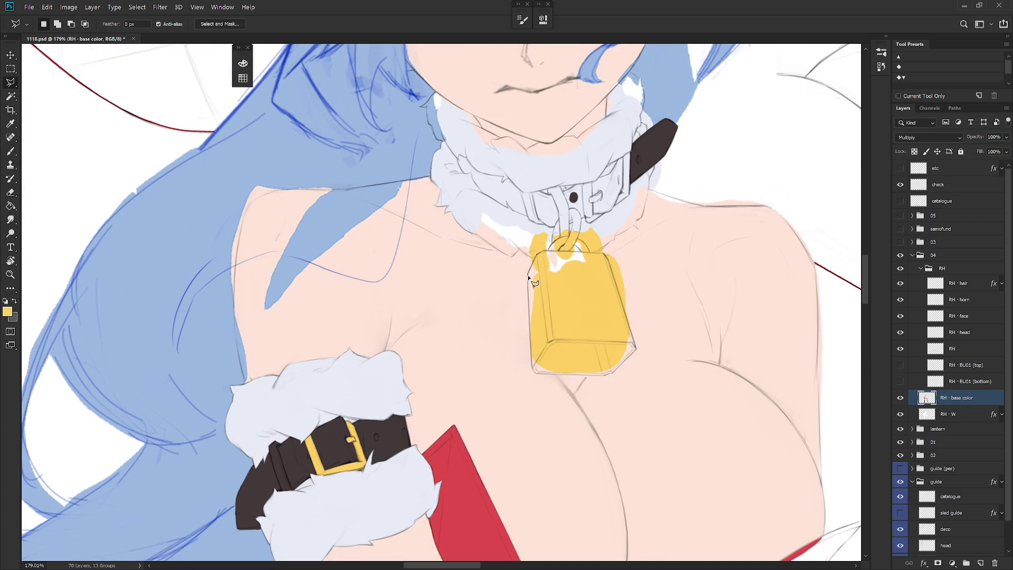
pyautogui.click(533, 367)
pyautogui.click(536, 373)
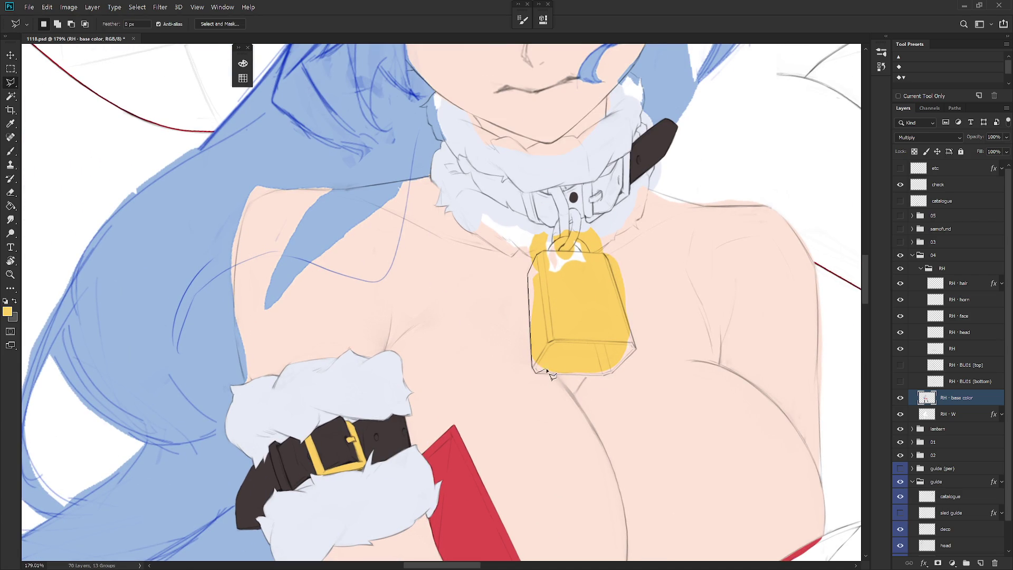
pyautogui.click(607, 376)
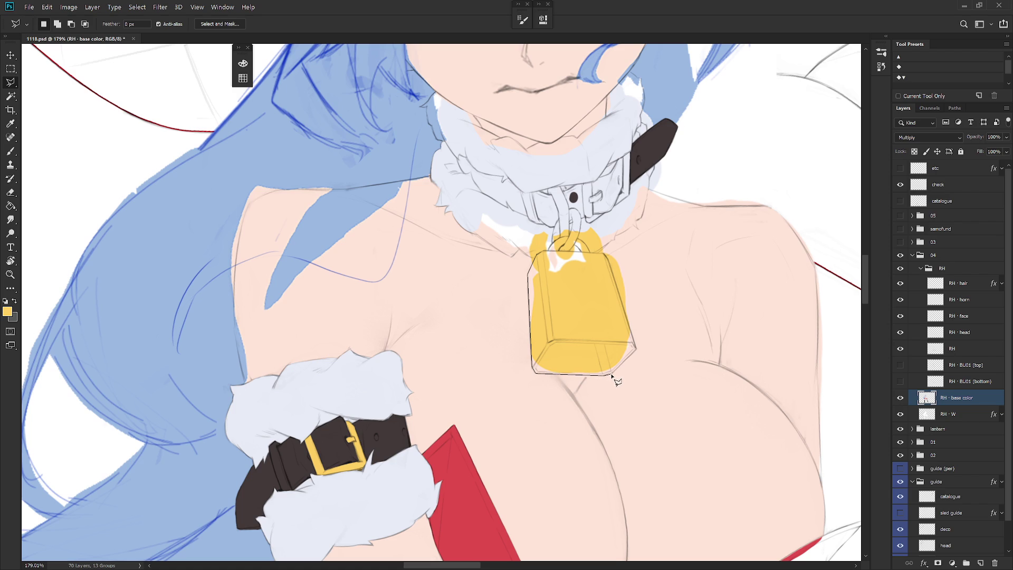
pyautogui.click(637, 348)
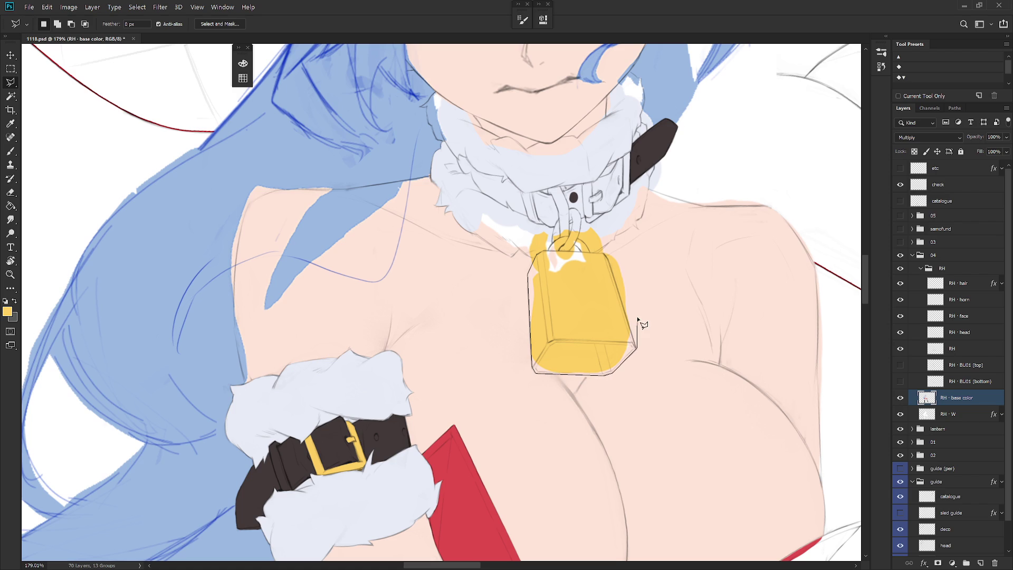
pyautogui.click(605, 254)
pyautogui.click(540, 250)
# Step: Fill the bell selection yellow, restore the selection, and sample collar white with a 45 px brush
pyautogui.hotkey('alt', 'BackSpace')
pyautogui.hotkey('ctrl', 'd')
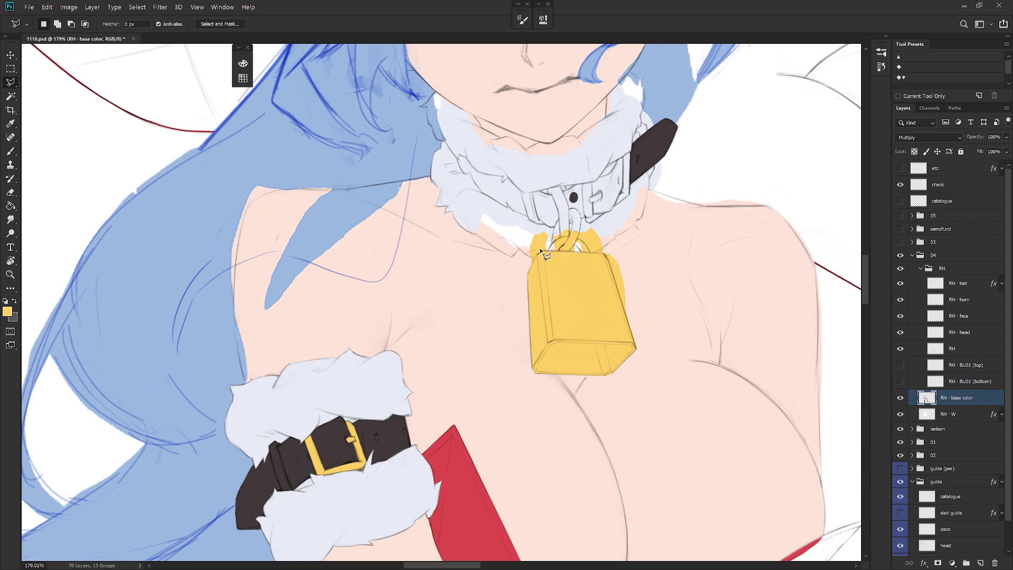
pyautogui.hotkey('ctrl', 'shift', 'd')
pyautogui.press('b')
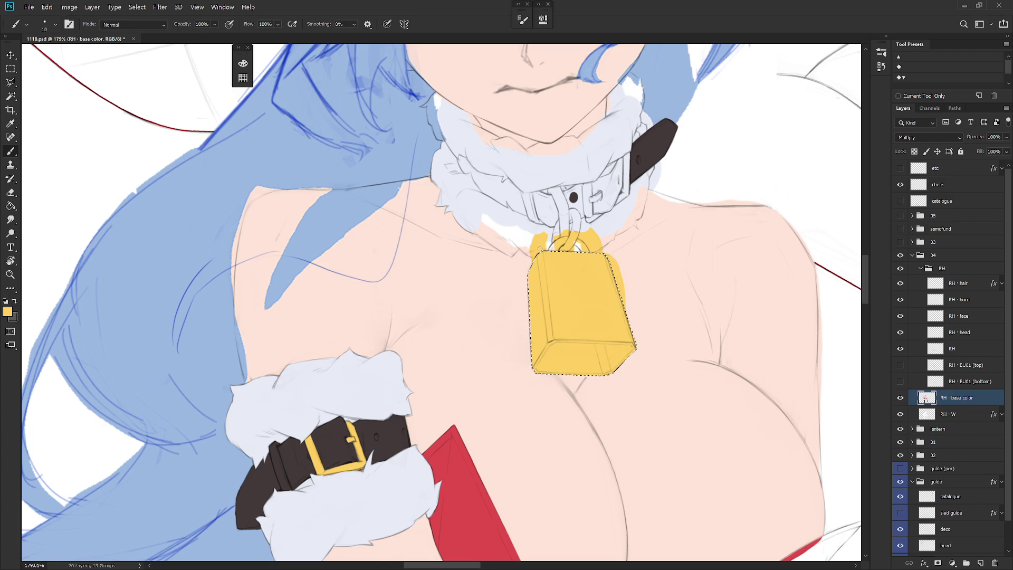
pyautogui.keyDown('alt'); pyautogui.click(655, 265); pyautogui.keyUp('alt')
pyautogui.press(']')
pyautogui.press(']')
pyautogui.press(']')
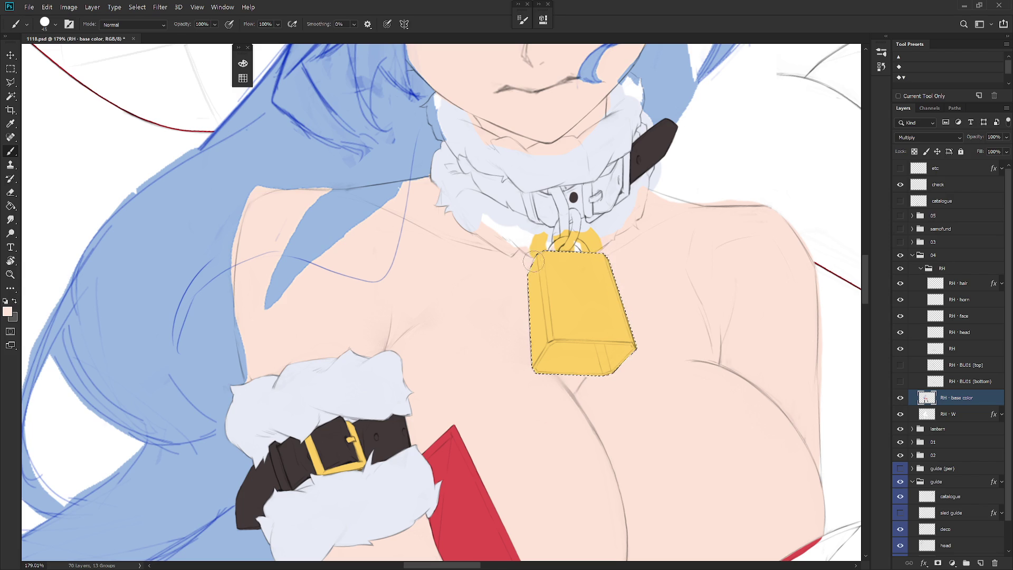
pyautogui.keyDown('alt'); pyautogui.click(530, 232); pyautogui.keyUp('alt')
pyautogui.moveTo(546, 241)
pyautogui.mouseDown()
pyautogui.moveTo(533, 274)
pyautogui.moveTo(546, 306)
pyautogui.mouseUp()
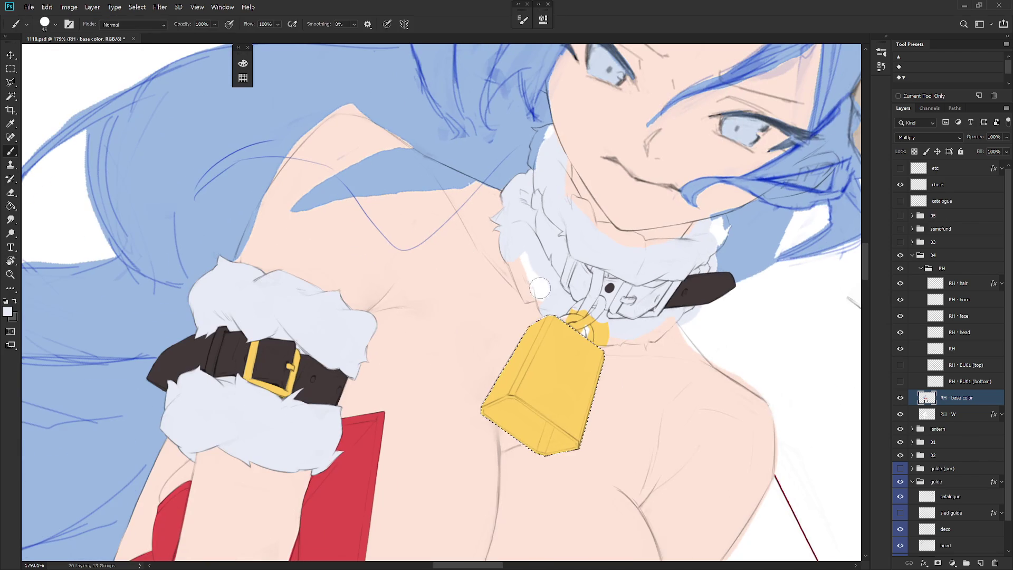
# Step: Undo the stray white stroke, cover the white strip at the collar's left edge, and recentre on the bell
pyautogui.hotkey('ctrl', 'z')
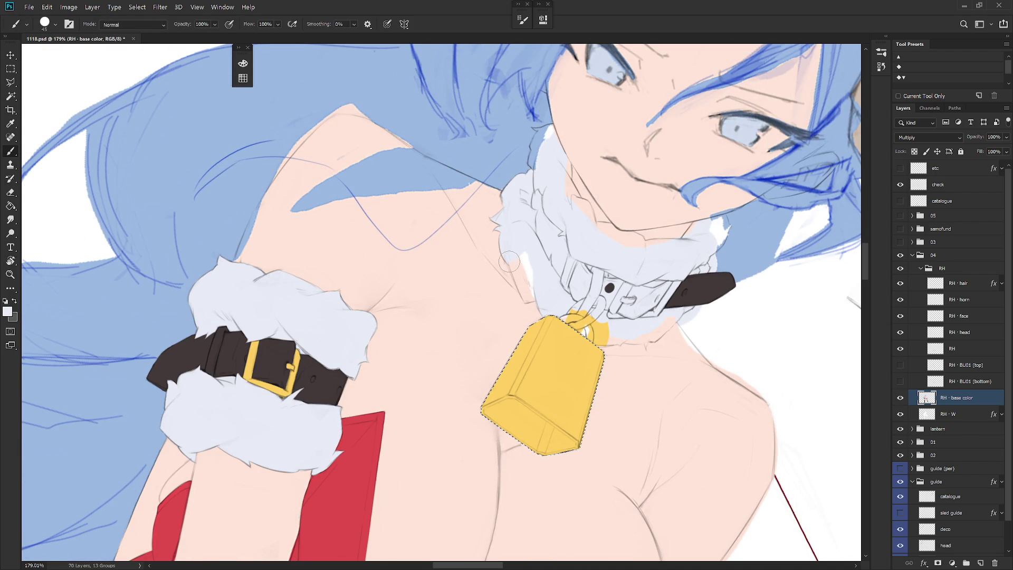
pyautogui.moveTo(528, 293); pyautogui.dragTo(522, 267)
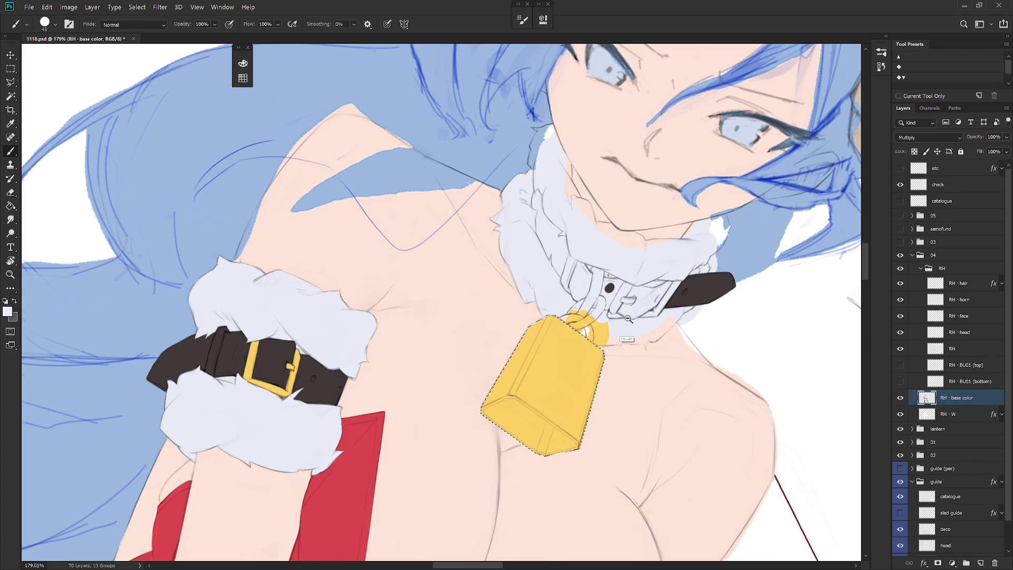
pyautogui.scroll(-5, 577, 344)
pyautogui.press('Escape')
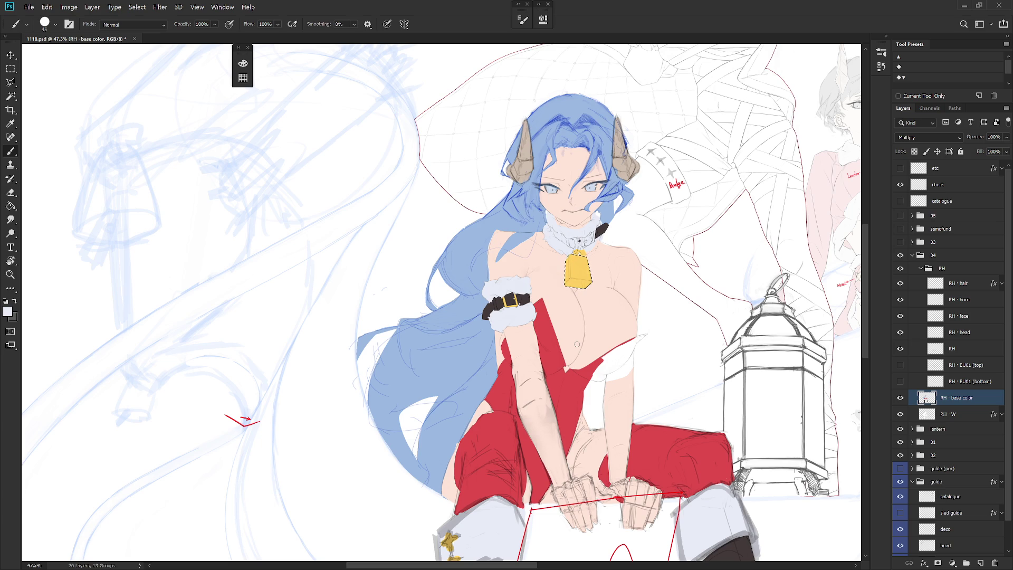
pyautogui.scroll(5, 578, 287)
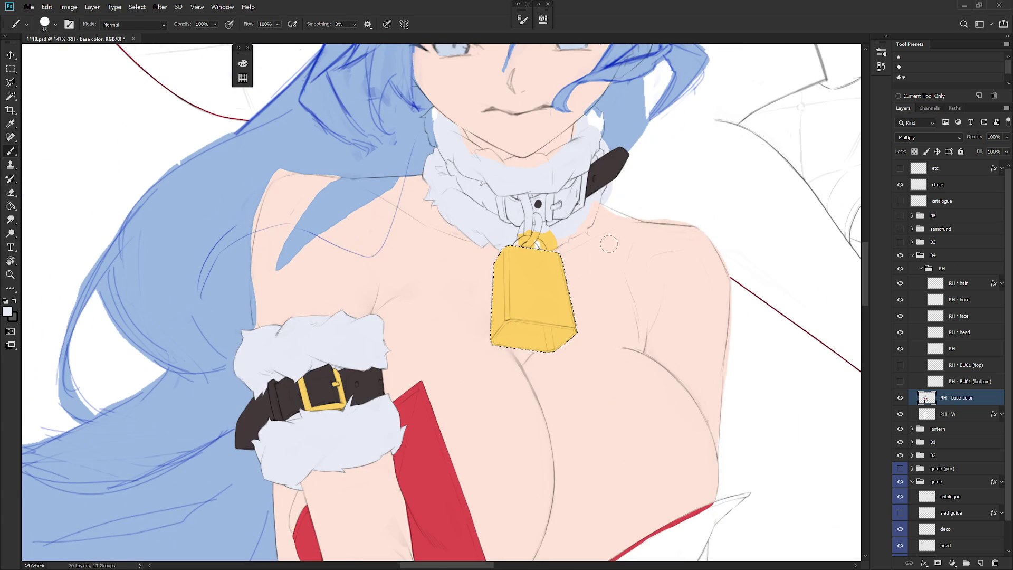
pyautogui.moveTo(567, 277); pyautogui.dragTo(575, 305)
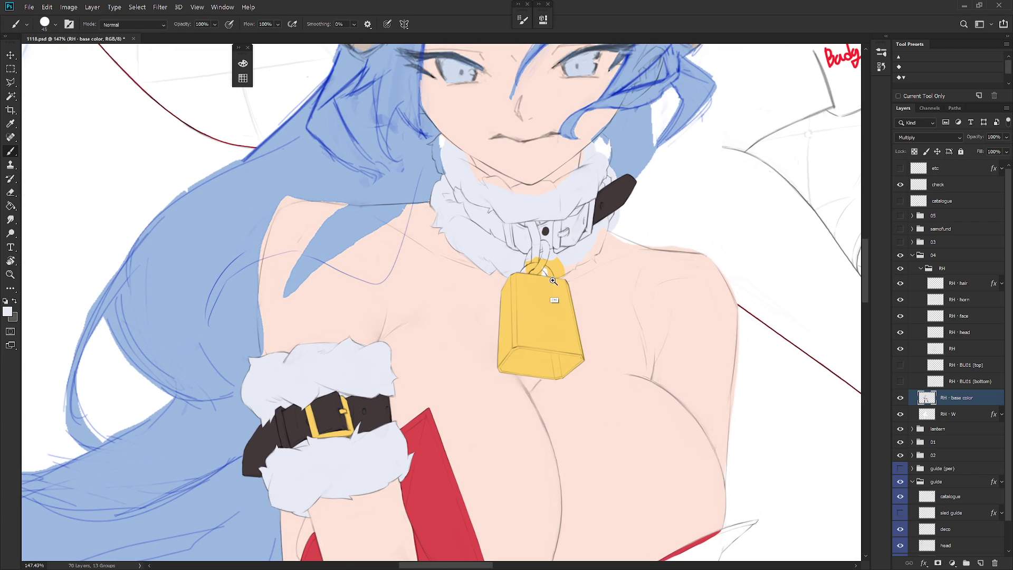
pyautogui.scroll(3, 530, 279)
# Step: Paint the left arc of the bell's ring yellow with a smaller brush
pyautogui.keyDown('alt'); pyautogui.click(529, 281); pyautogui.keyUp('alt')
pyautogui.press('[')
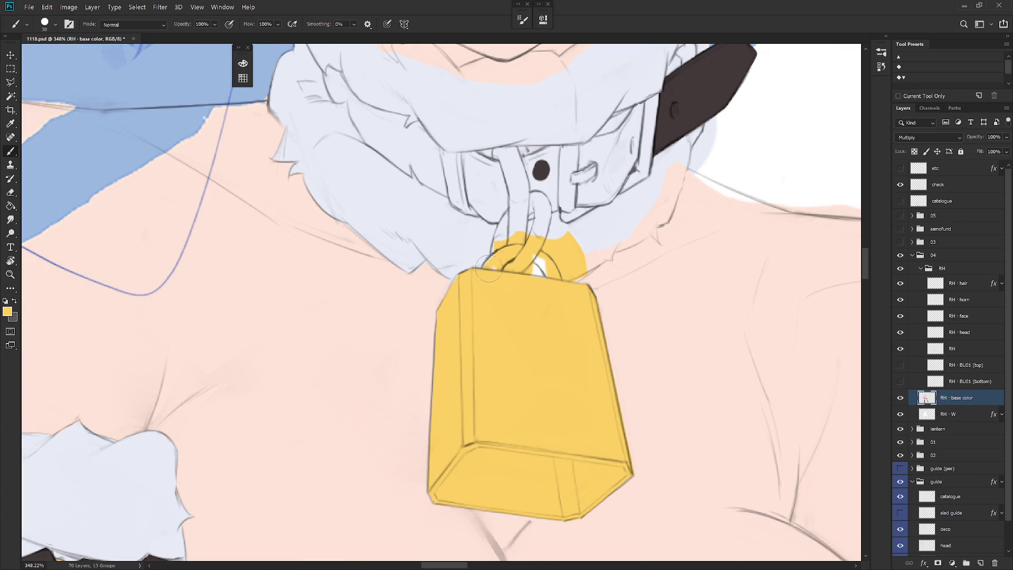
pyautogui.moveTo(488, 262); pyautogui.dragTo(500, 254)
pyautogui.keyDown('alt'); pyautogui.click(607, 224); pyautogui.keyUp('alt')
pyautogui.keyDown('alt'); pyautogui.click(537, 278); pyautogui.keyUp('alt')
pyautogui.keyDown('alt'); pyautogui.click(538, 269); pyautogui.keyUp('alt')
pyautogui.keyDown('alt'); pyautogui.click(549, 258); pyautogui.keyUp('alt')
# Step: Cover the yellow patch beside the ring and the pink bump on the collar with fur white
pyautogui.scroll(-4, 549, 266)
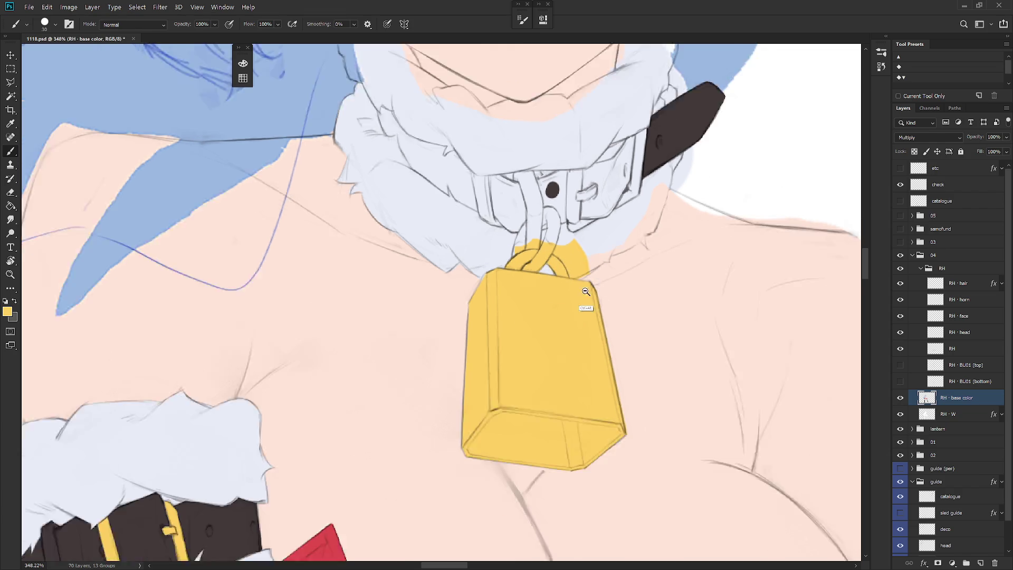
pyautogui.keyDown('alt'); pyautogui.click(547, 261); pyautogui.keyUp('alt')
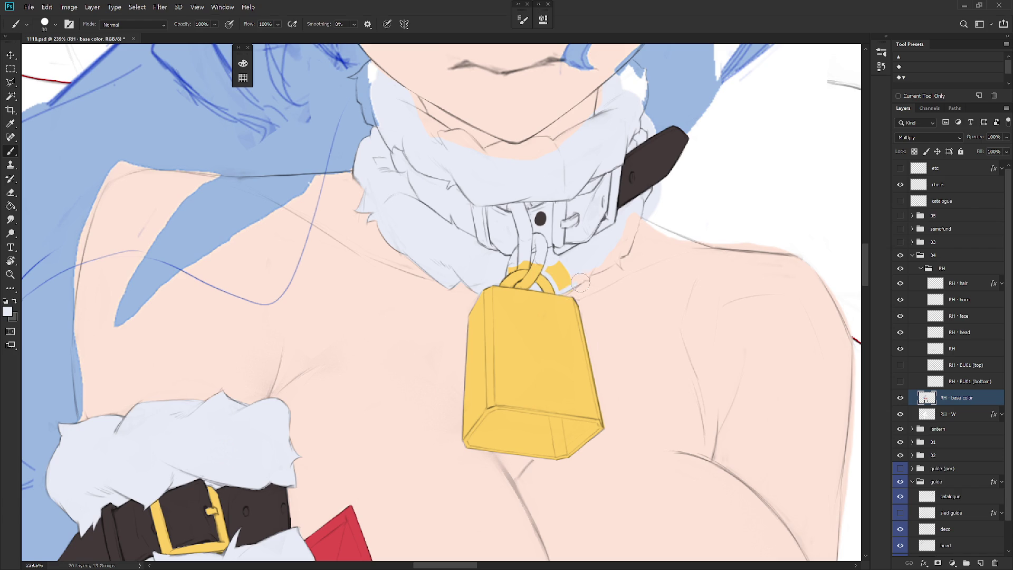
pyautogui.keyDown('alt'); pyautogui.click(577, 287); pyautogui.keyUp('alt')
pyautogui.keyDown('alt'); pyautogui.click(581, 270); pyautogui.keyUp('alt')
pyautogui.moveTo(549, 261)
pyautogui.mouseDown()
pyautogui.moveTo(553, 283)
pyautogui.moveTo(601, 257)
pyautogui.mouseUp()
pyautogui.moveTo(627, 244); pyautogui.dragTo(625, 240)
pyautogui.scroll(-5, 670, 266)
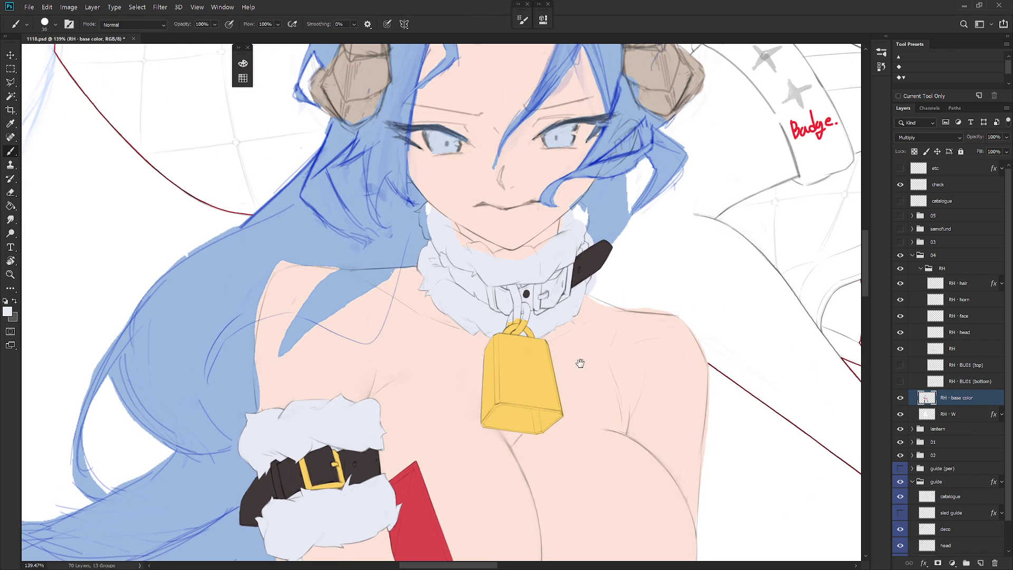
# Step: Sample the skin pink and set the brush to Behind mode at size 30
pyautogui.moveTo(584, 357); pyautogui.dragTo(528, 364)
pyautogui.keyDown('alt'); pyautogui.click(530, 366); pyautogui.keyUp('alt')
pyautogui.keyDown('shift'); pyautogui.rightClick(535, 365); pyautogui.keyUp('shift')
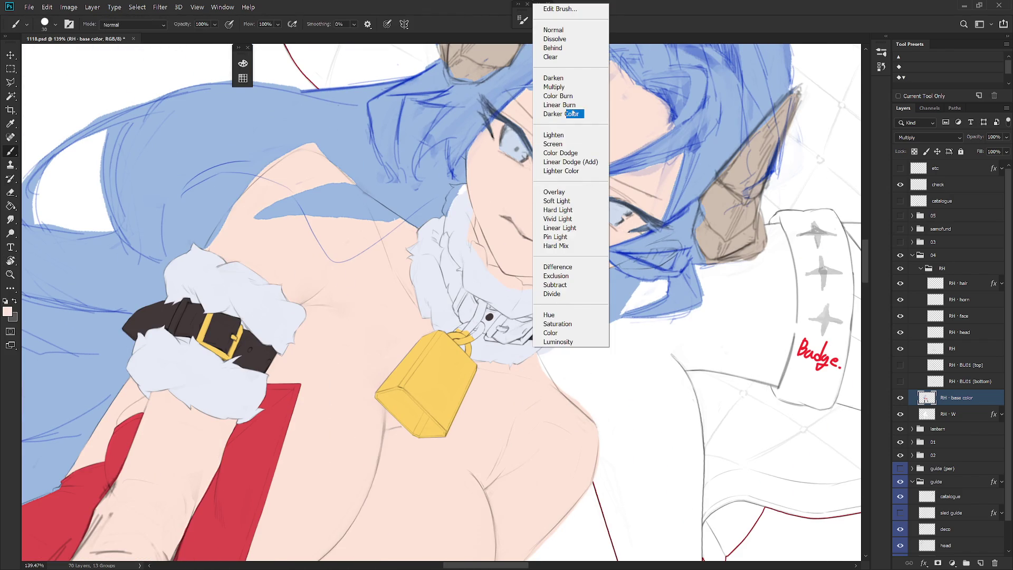
pyautogui.click(568, 50)
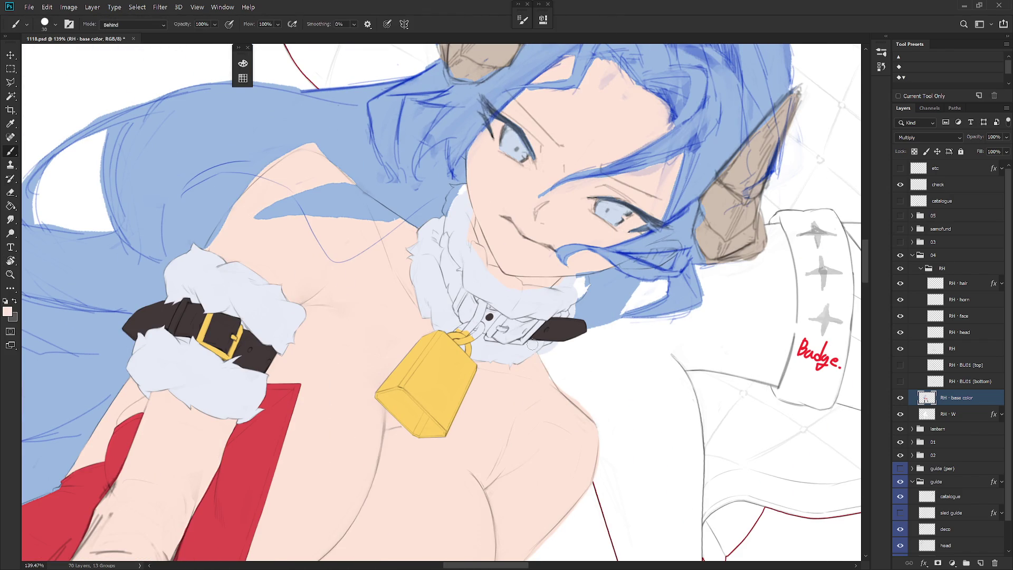
pyautogui.moveTo(583, 410)
pyautogui.mouseDown()
pyautogui.moveTo(593, 364)
pyautogui.moveTo(517, 309)
pyautogui.mouseUp()
pyautogui.press('e')
pyautogui.press('b')
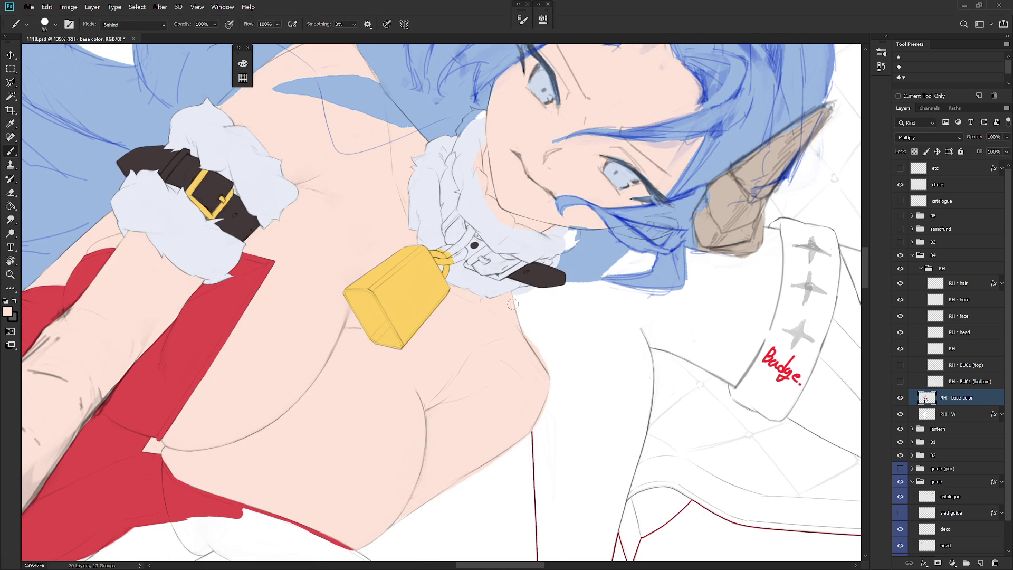
pyautogui.press(']')
# Step: Erase the stray pink outside the right chest and shoulder outline with a size 30 eraser
pyautogui.press('e')
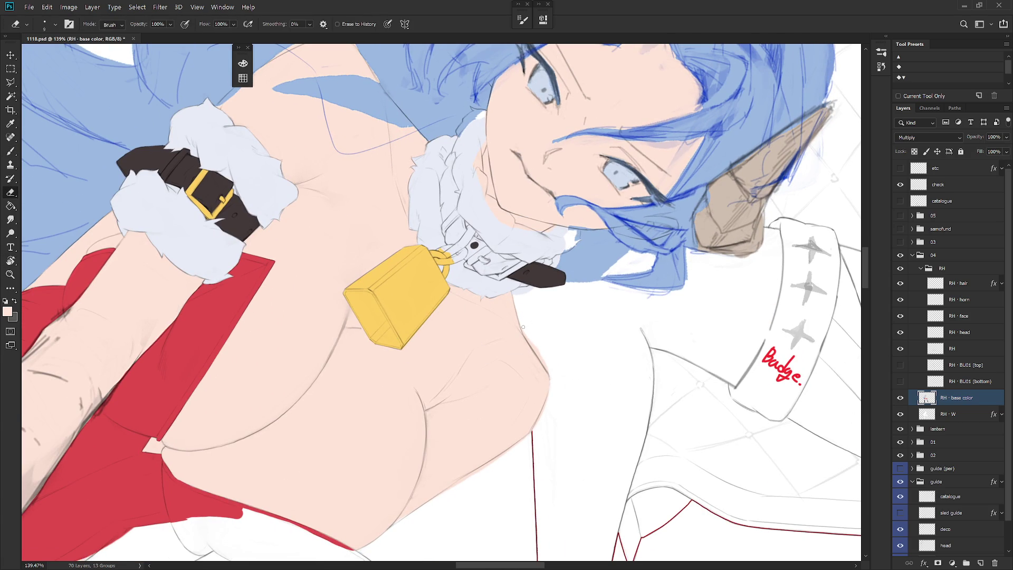
pyautogui.press(']')
pyautogui.moveTo(532, 344); pyautogui.dragTo(552, 374)
pyautogui.press('r')
pyautogui.press('Escape')
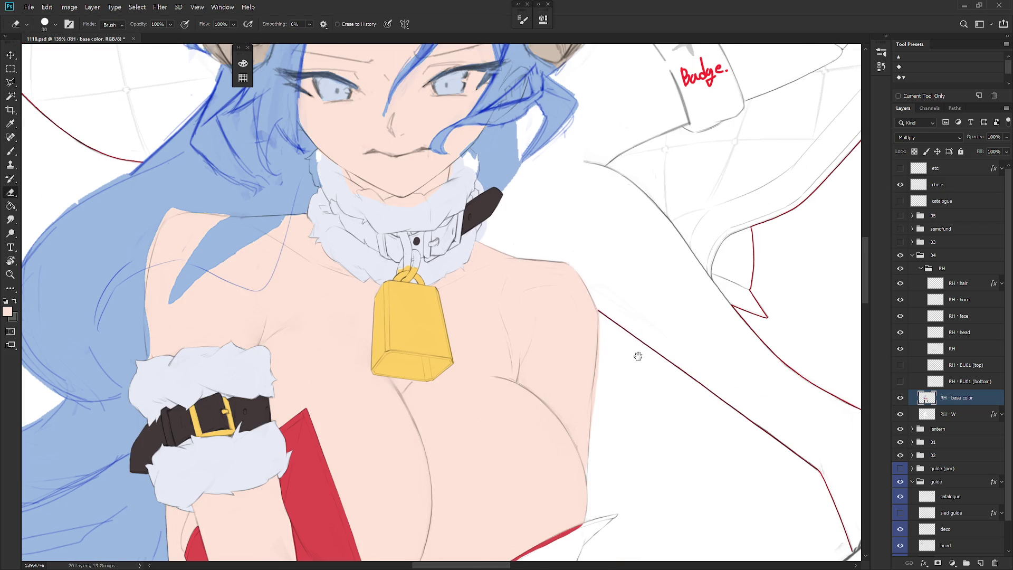
pyautogui.moveTo(638, 356); pyautogui.dragTo(585, 246)
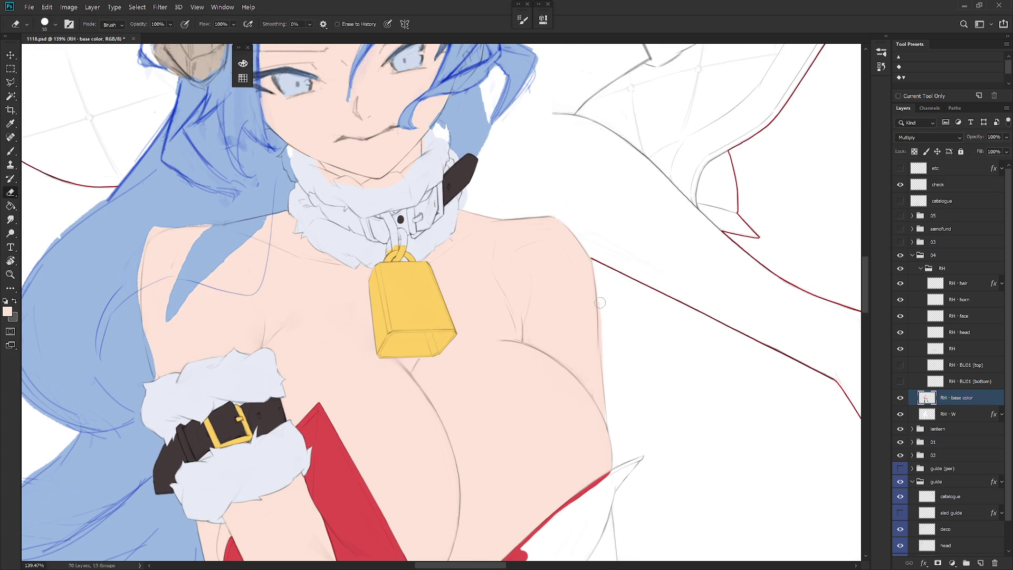
pyautogui.moveTo(600, 303); pyautogui.dragTo(601, 324)
pyautogui.moveTo(595, 271); pyautogui.dragTo(604, 363)
pyautogui.press('b')
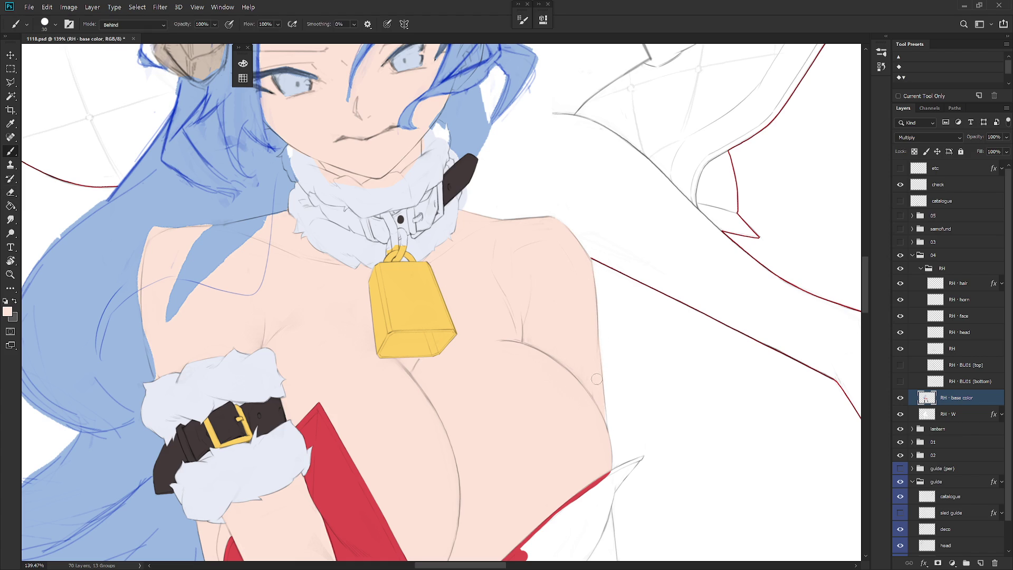
pyautogui.scroll(-5, 621, 405)
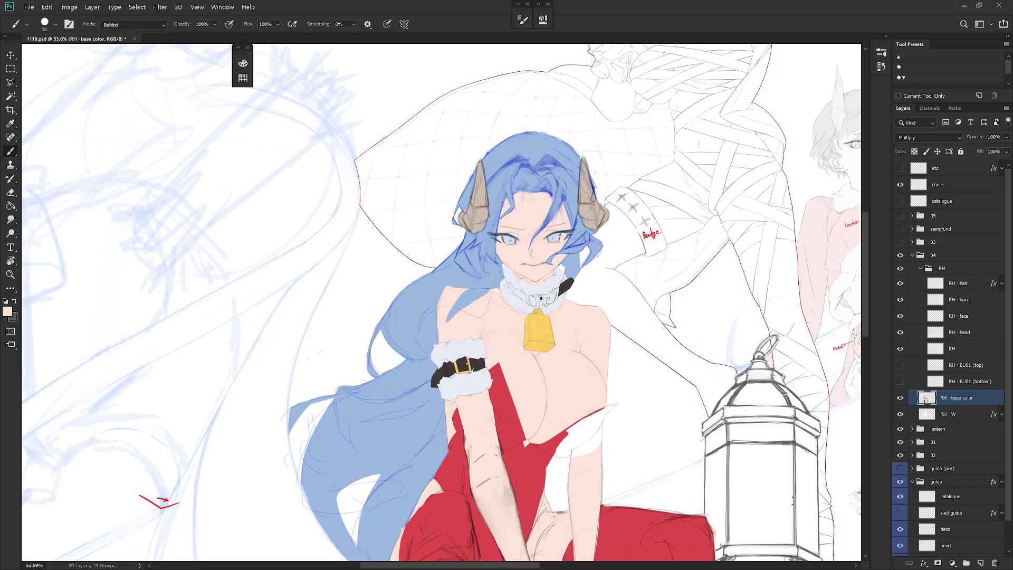
# Step: Sample the hair's light blue as the Brush colour and set the brush blend mode to Normal
pyautogui.scroll(6, 566, 272)
pyautogui.keyDown('alt'); pyautogui.click(563, 276); pyautogui.keyUp('alt')
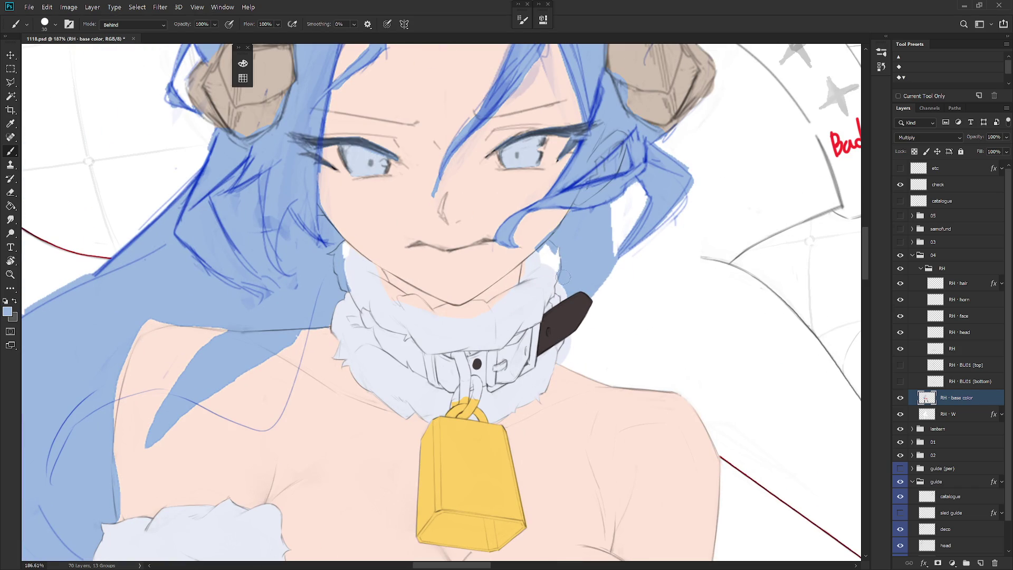
pyautogui.keyDown('alt'); pyautogui.click(574, 260); pyautogui.keyUp('alt')
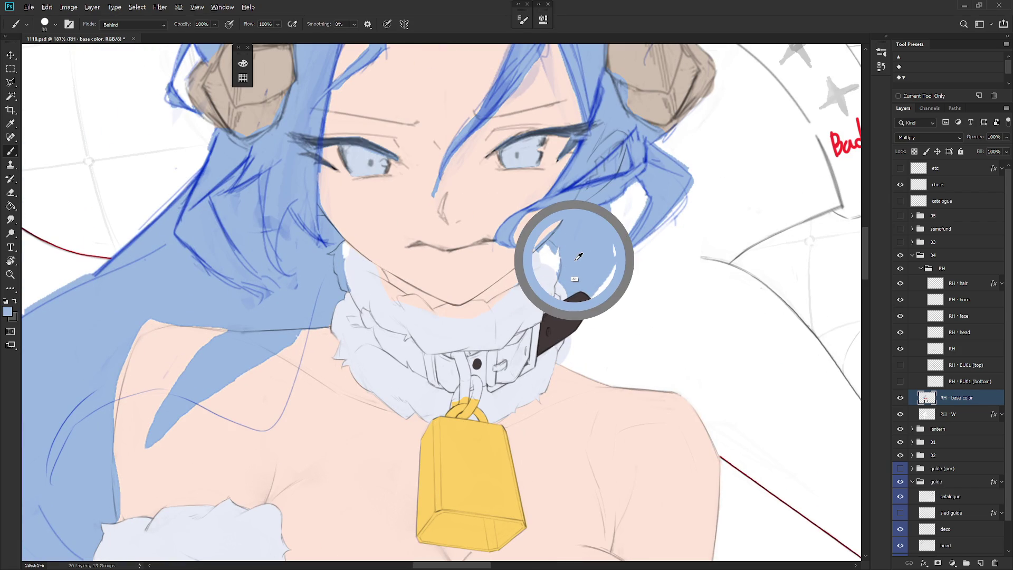
pyautogui.rightClick(578, 266)
pyautogui.click(601, 253)
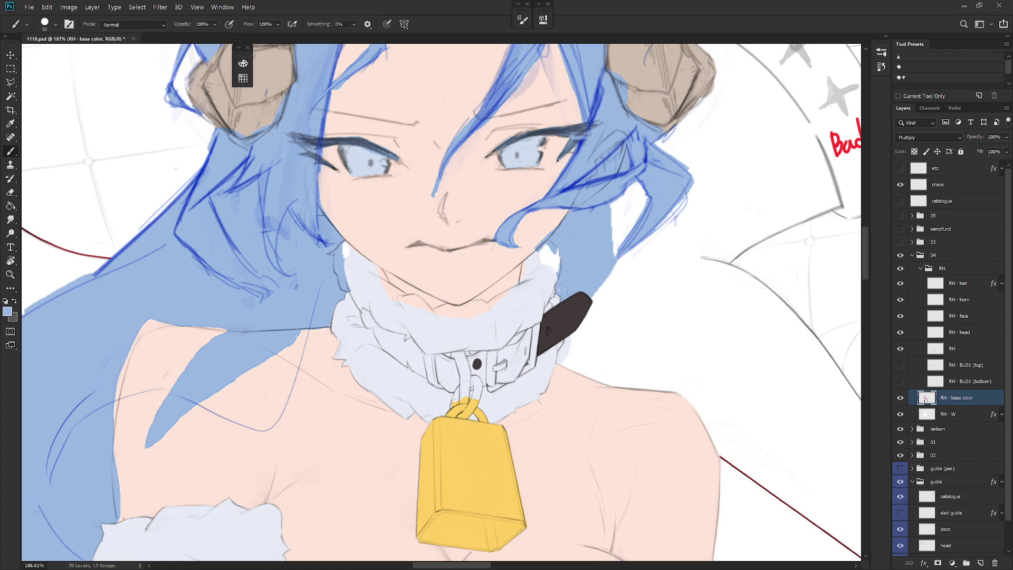
pyautogui.keyDown('alt'); pyautogui.click(567, 301); pyautogui.keyUp('alt')
pyautogui.keyDown('alt'); pyautogui.click(595, 268); pyautogui.keyUp('alt')
# Step: Lasso the area beside the collar strap and paint light blue inside with a size 60 brush
pyautogui.press('l')
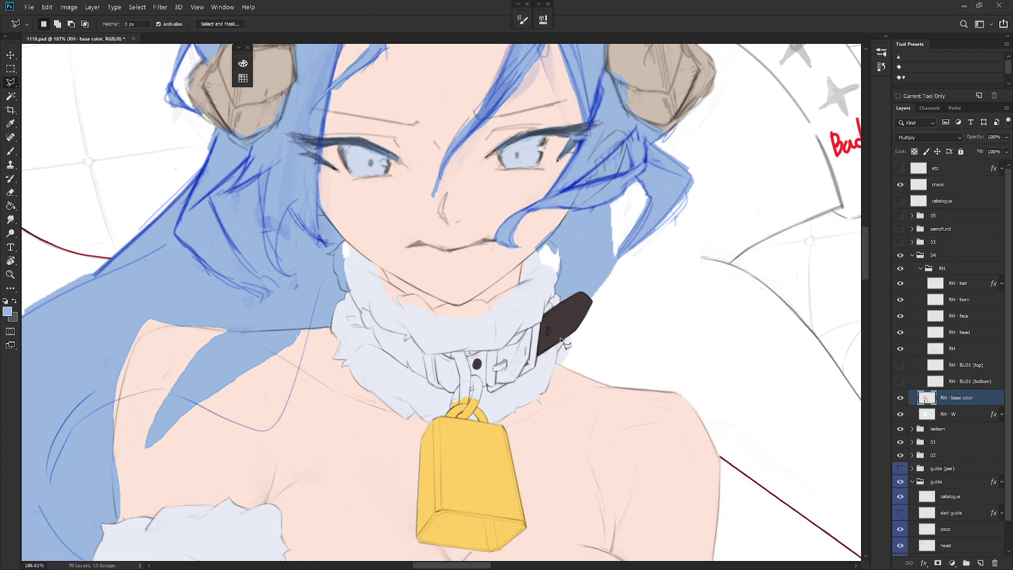
pyautogui.hotkey('shift', 'l')
pyautogui.moveTo(564, 328)
pyautogui.mouseDown()
pyautogui.moveTo(557, 363)
pyautogui.moveTo(611, 372)
pyautogui.moveTo(675, 220)
pyautogui.moveTo(612, 174)
pyautogui.mouseUp()
pyautogui.press('b')
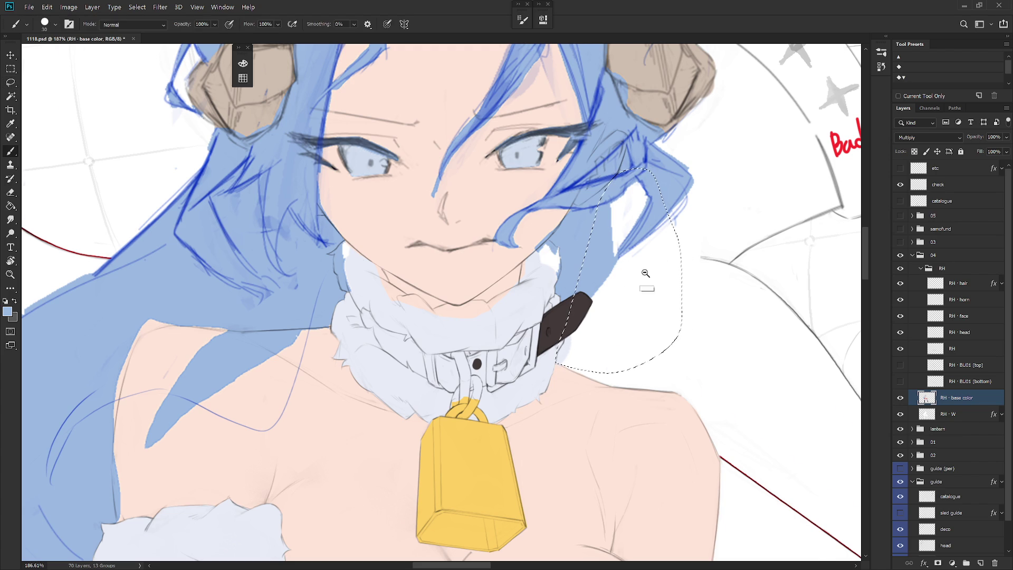
pyautogui.scroll(-5, 644, 274)
pyautogui.press(']')
pyautogui.press(']')
pyautogui.press(']')
pyautogui.moveTo(641, 264)
pyautogui.mouseDown()
pyautogui.moveTo(630, 253)
pyautogui.moveTo(647, 301)
pyautogui.moveTo(654, 293)
pyautogui.mouseUp()
# Step: In Darker Color blend mode, fill blue around the strap's right and lower edges
pyautogui.scroll(5, 615, 322)
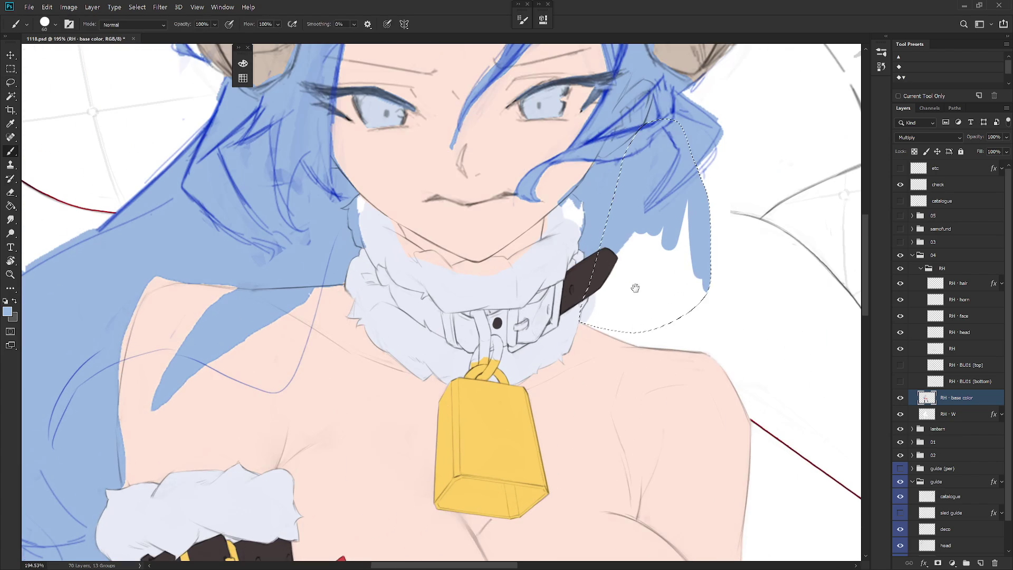
pyautogui.keyDown('shift'); pyautogui.rightClick(588, 226); pyautogui.keyUp('shift')
pyautogui.click(654, 334)
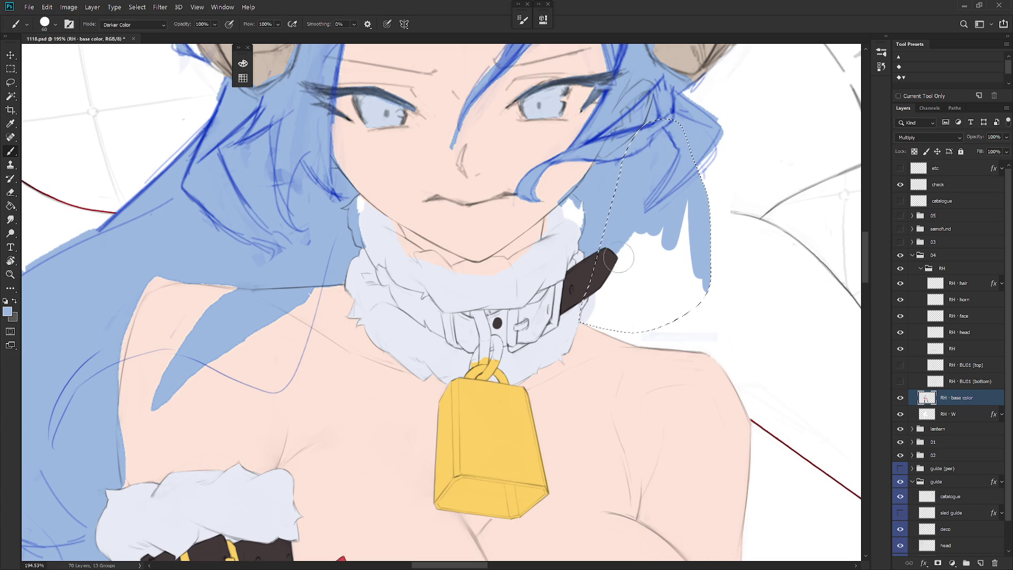
pyautogui.moveTo(612, 272)
pyautogui.mouseDown()
pyautogui.moveTo(613, 295)
pyautogui.moveTo(593, 296)
pyautogui.mouseUp()
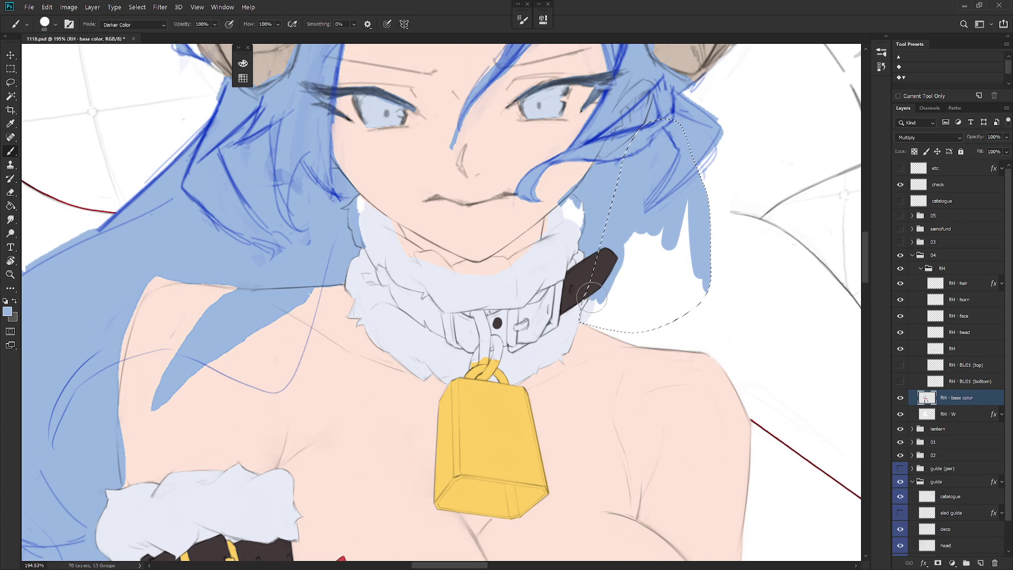
pyautogui.keyDown('shift'); pyautogui.rightClick(628, 296); pyautogui.keyUp('shift')
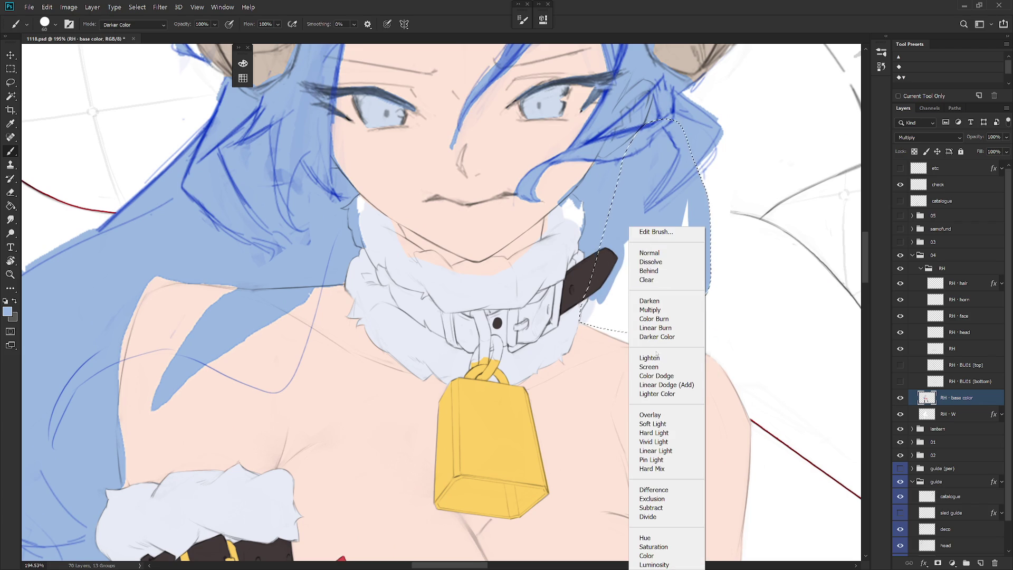
pyautogui.click(657, 394)
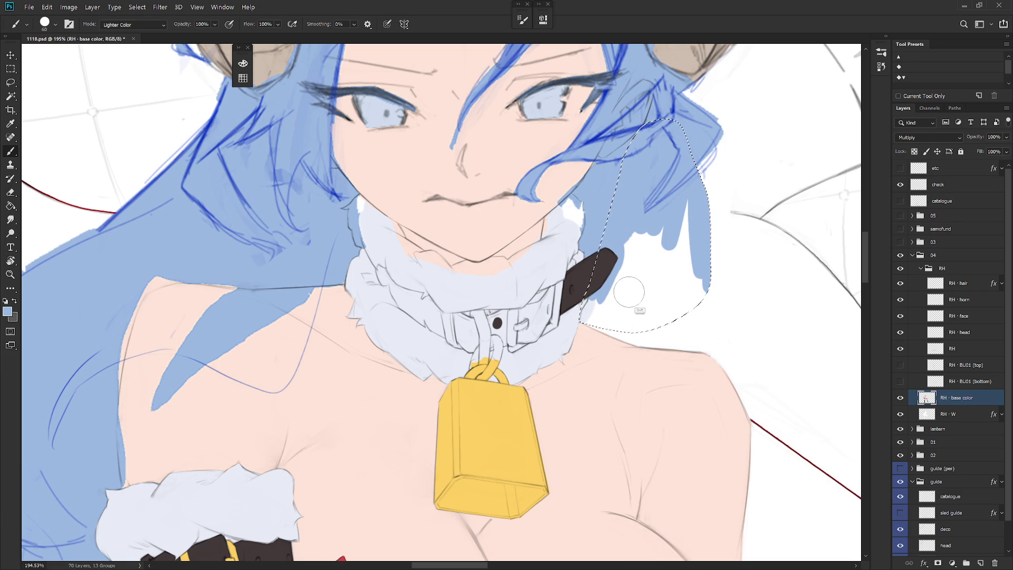
pyautogui.keyDown('shift'); pyautogui.rightClick(651, 298); pyautogui.keyUp('shift')
pyautogui.click(689, 337)
pyautogui.moveTo(591, 301); pyautogui.dragTo(588, 307)
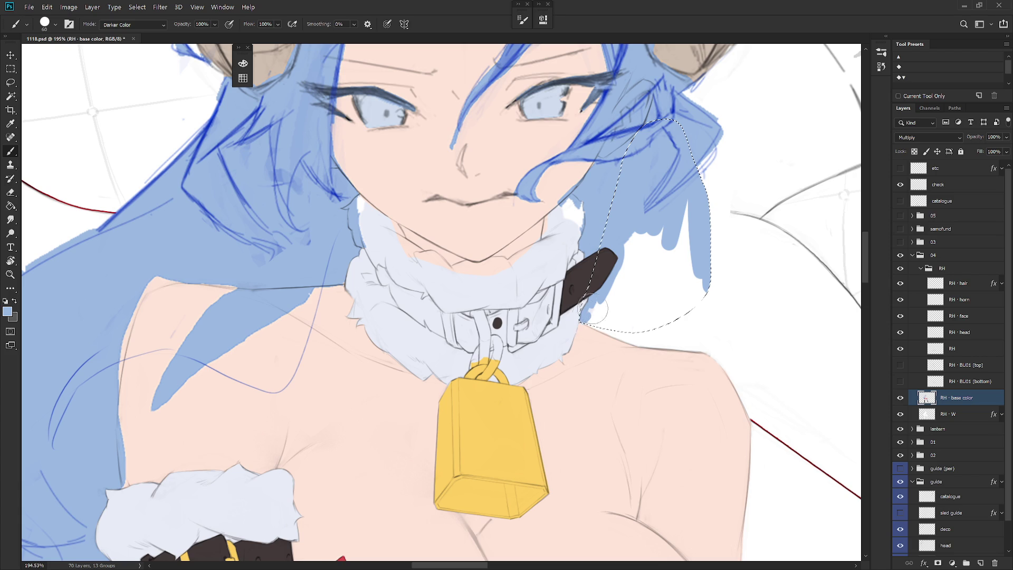
# Step: In Behind mode, brush blue hair along the skin edge and the white sliver beside the neck
pyautogui.moveTo(594, 312); pyautogui.dragTo(518, 352)
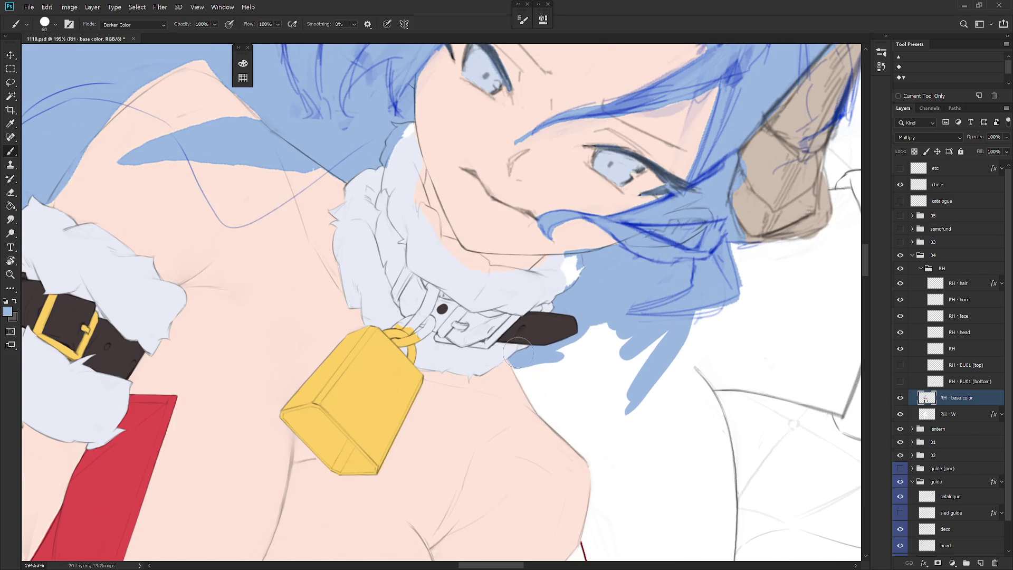
pyautogui.keyDown('shift'); pyautogui.rightClick(525, 335); pyautogui.keyUp('shift')
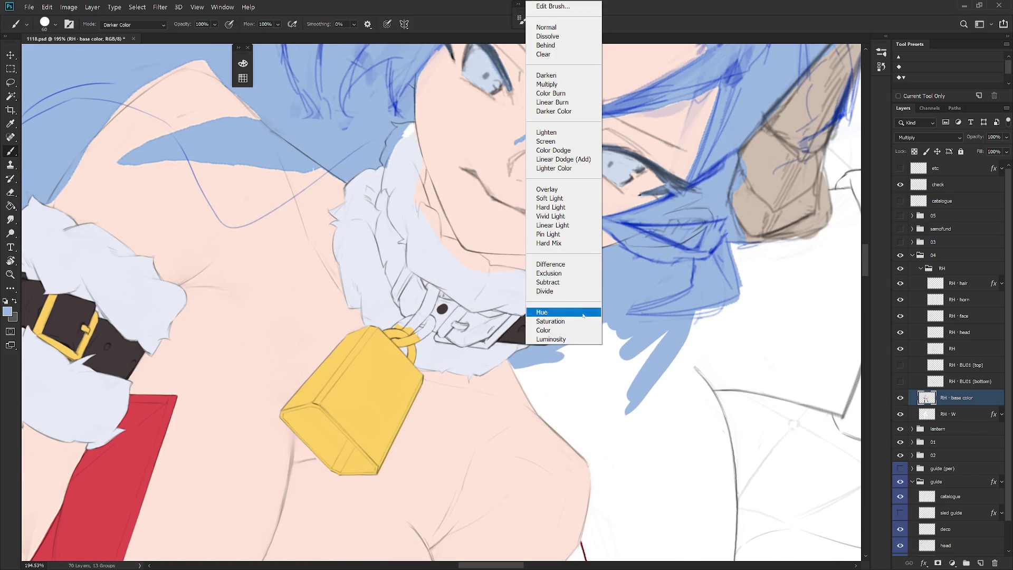
pyautogui.click(557, 45)
pyautogui.moveTo(514, 369)
pyautogui.mouseDown()
pyautogui.moveTo(531, 406)
pyautogui.moveTo(546, 406)
pyautogui.moveTo(562, 354)
pyautogui.moveTo(593, 332)
pyautogui.mouseUp()
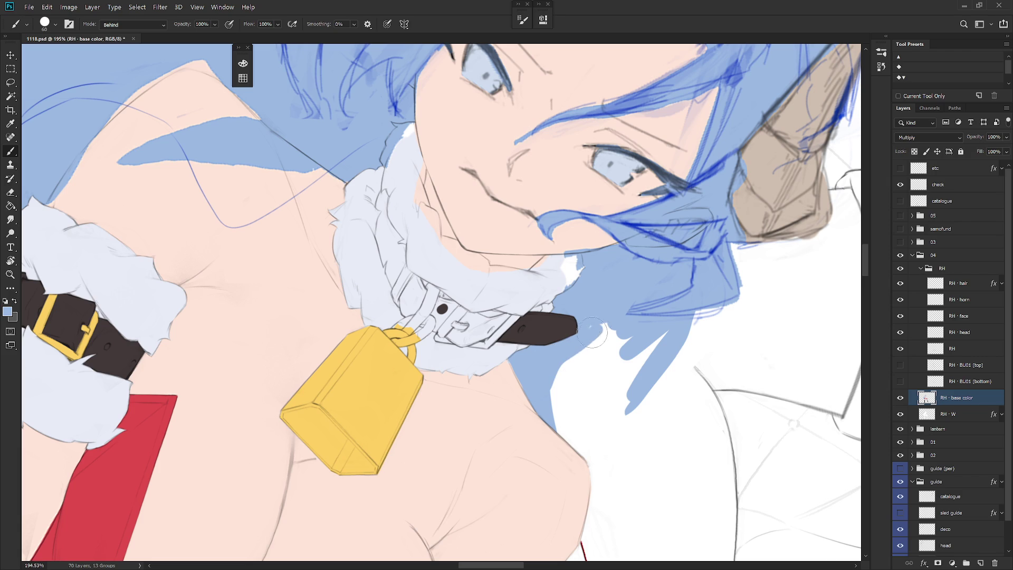
pyautogui.press('Escape')
pyautogui.moveTo(660, 269)
pyautogui.mouseDown()
pyautogui.moveTo(604, 355)
pyautogui.moveTo(637, 179)
pyautogui.moveTo(636, 285)
pyautogui.moveTo(596, 222)
pyautogui.moveTo(596, 306)
pyautogui.moveTo(602, 215)
pyautogui.moveTo(601, 337)
pyautogui.mouseUp()
# Step: Lasso and delete the excess blue along the hair's outer edge, then deselect
pyautogui.scroll(-5, 533, 385)
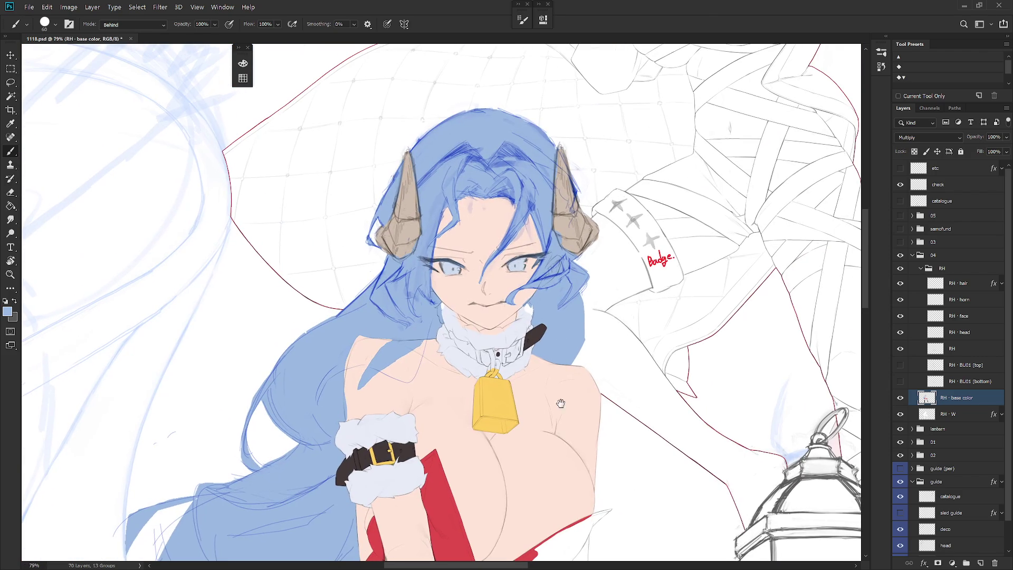
pyautogui.scroll(-5, 560, 404)
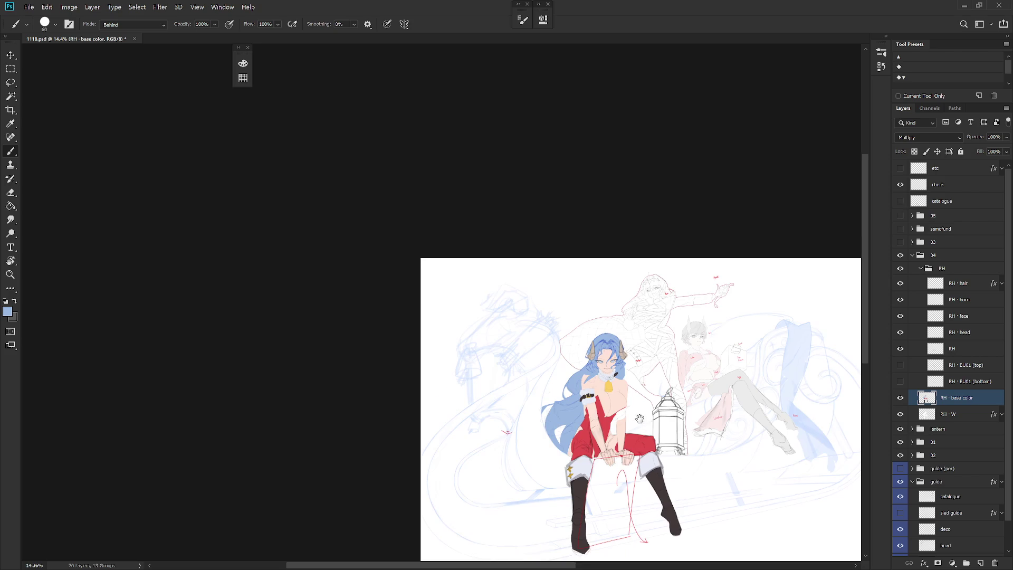
pyautogui.scroll(4, 628, 380)
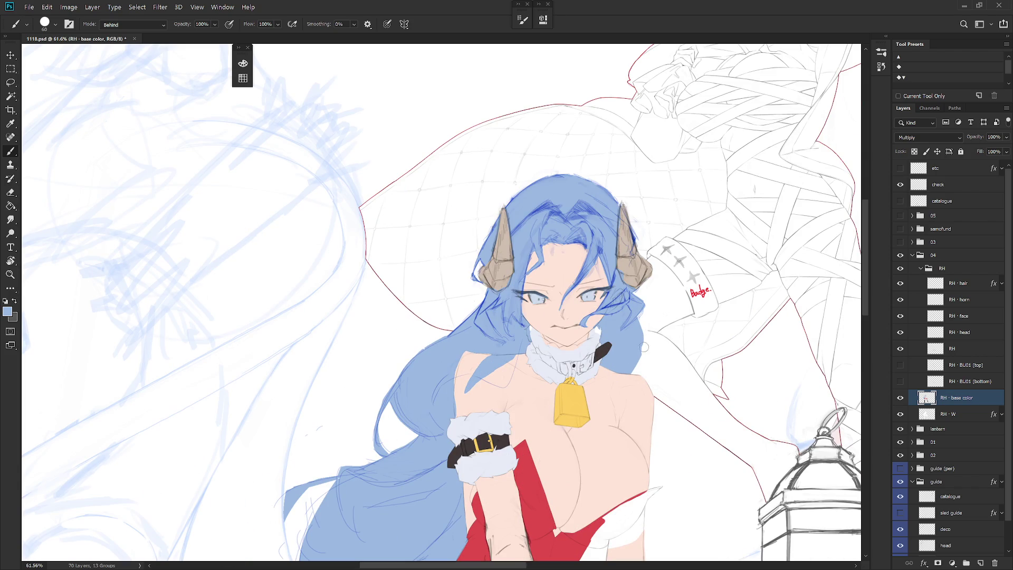
pyautogui.scroll(5, 635, 357)
pyautogui.press('l')
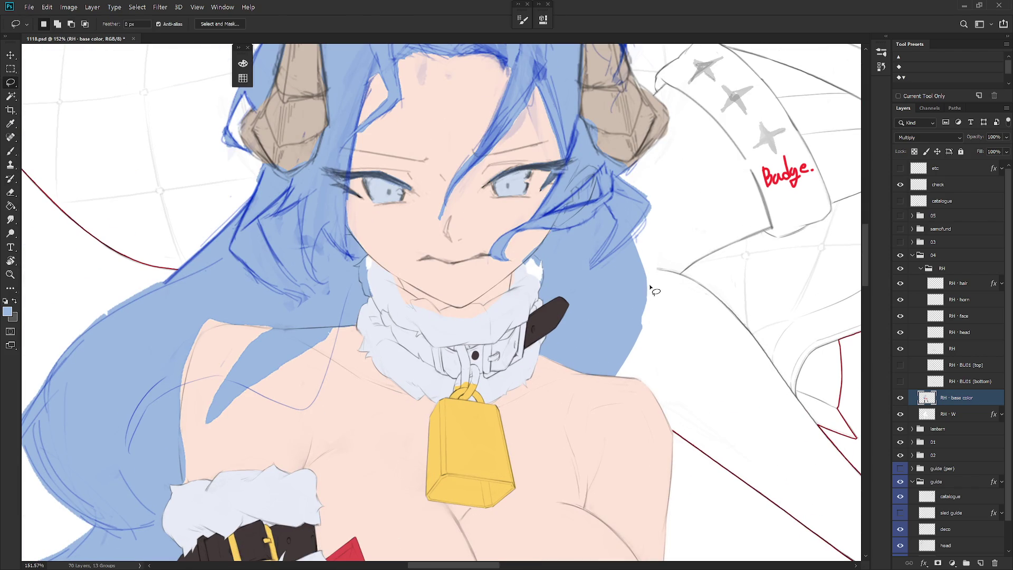
pyautogui.moveTo(650, 287)
pyautogui.mouseDown()
pyautogui.moveTo(612, 381)
pyautogui.moveTo(636, 377)
pyautogui.mouseUp()
pyautogui.press('Delete')
pyautogui.hotkey('ctrl', 'd')
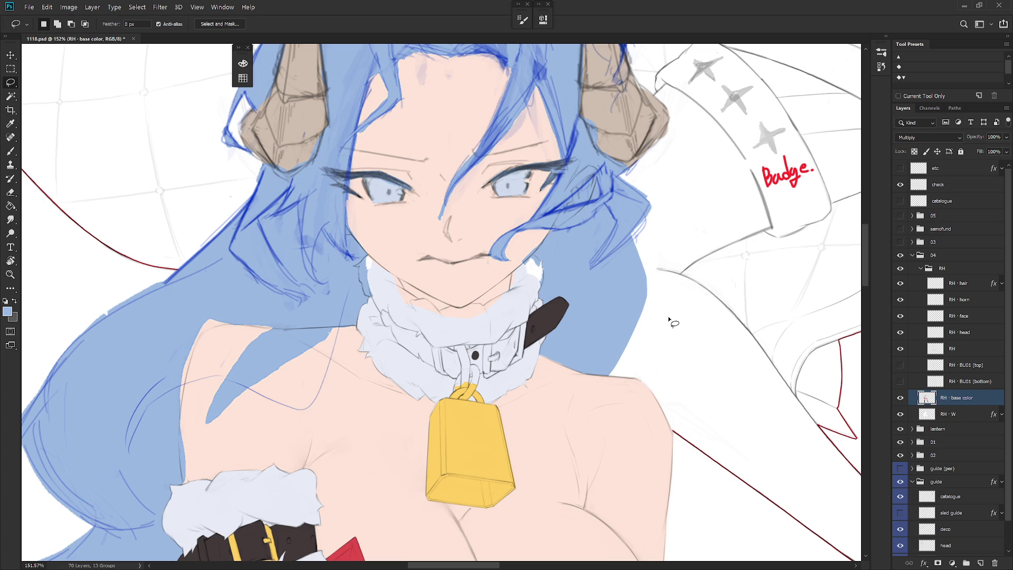
# Step: With a Normal-mode size 35 brush, sample the strap's dark brown and extend its top-left edge
pyautogui.press('r')
pyautogui.moveTo(678, 379); pyautogui.dragTo(522, 377)
pyautogui.press('b')
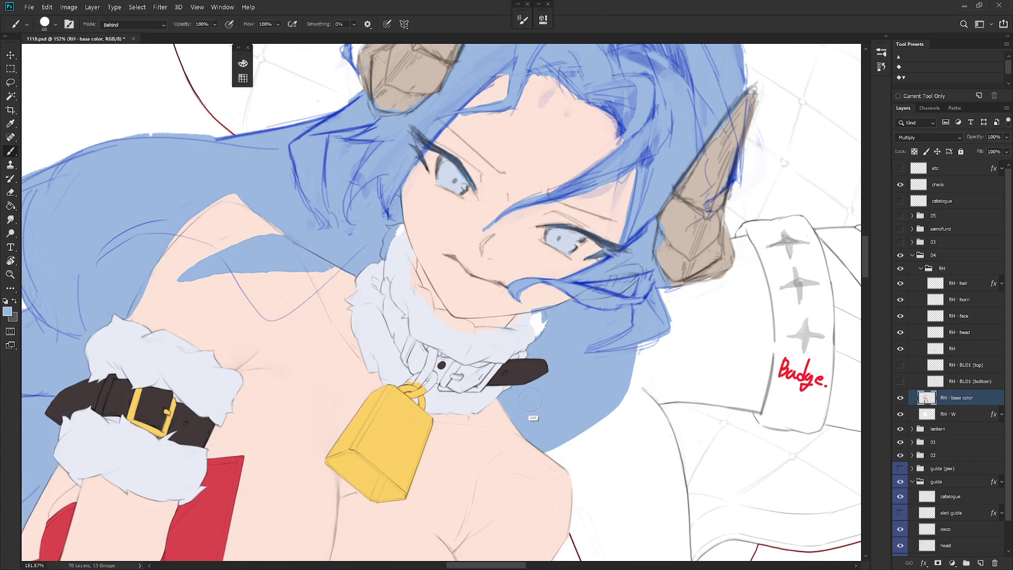
pyautogui.keyDown('shift'); pyautogui.rightClick(531, 383); pyautogui.keyUp('shift')
pyautogui.click(551, 65)
pyautogui.press('[')
pyautogui.moveTo(529, 406); pyautogui.dragTo(553, 408)
pyautogui.scroll(-2, 575, 447)
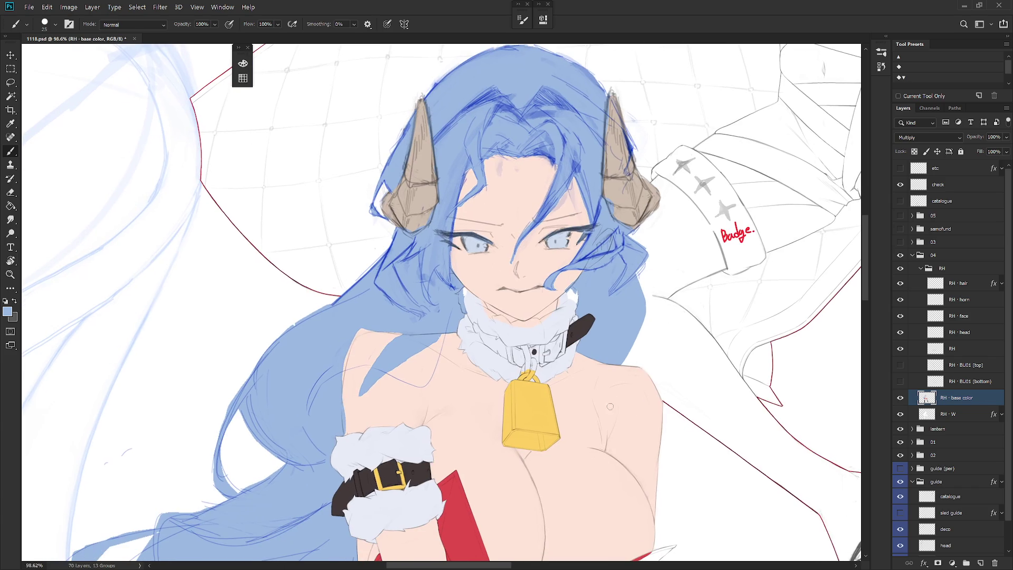
pyautogui.scroll(4, 580, 321)
pyautogui.keyDown('alt'); pyautogui.click(588, 349); pyautogui.keyUp('alt')
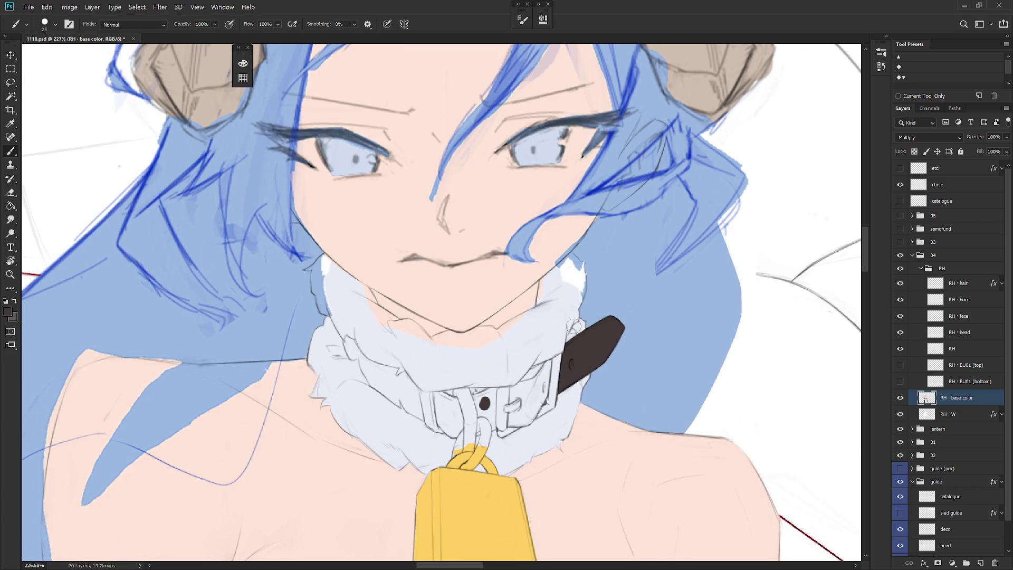
pyautogui.moveTo(573, 333); pyautogui.dragTo(572, 338)
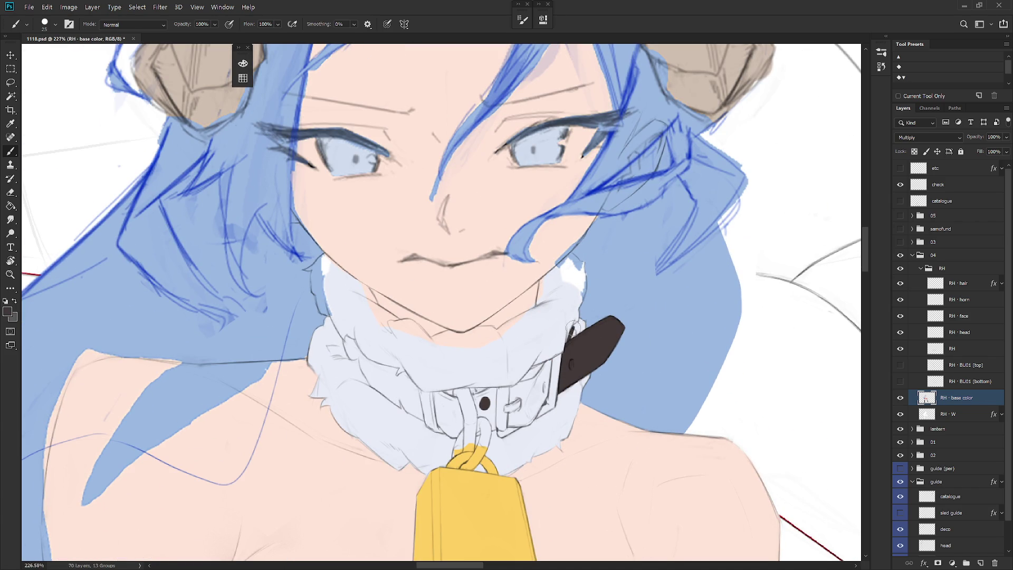